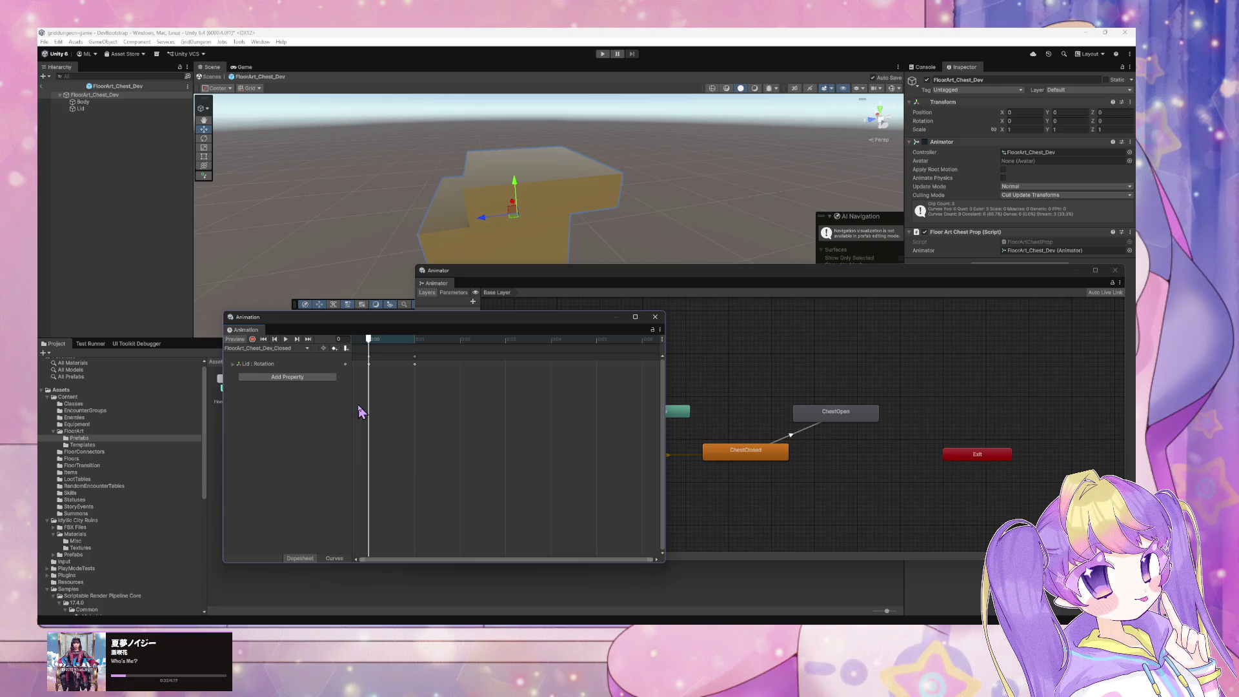
Deselect the chest and open the GridDungeon > Scenes menu
{"action": "left_click", "coordinate": [715, 36]}
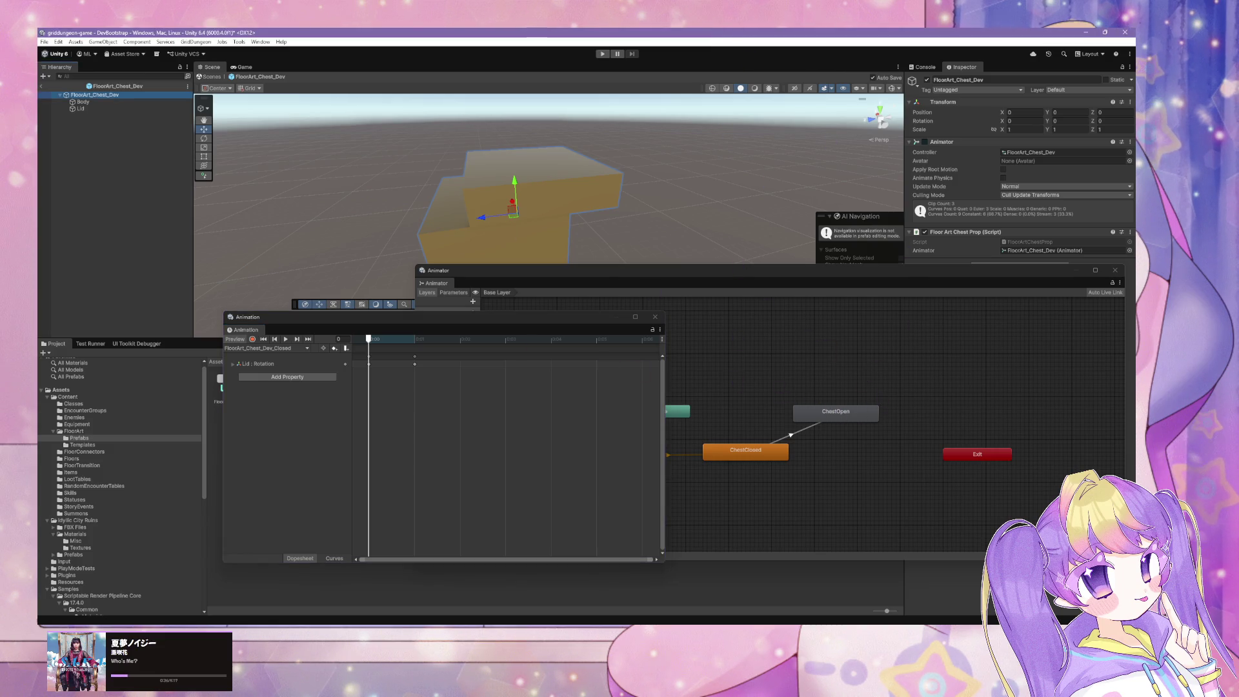
{"action": "left_click", "coordinate": [271, 317]}
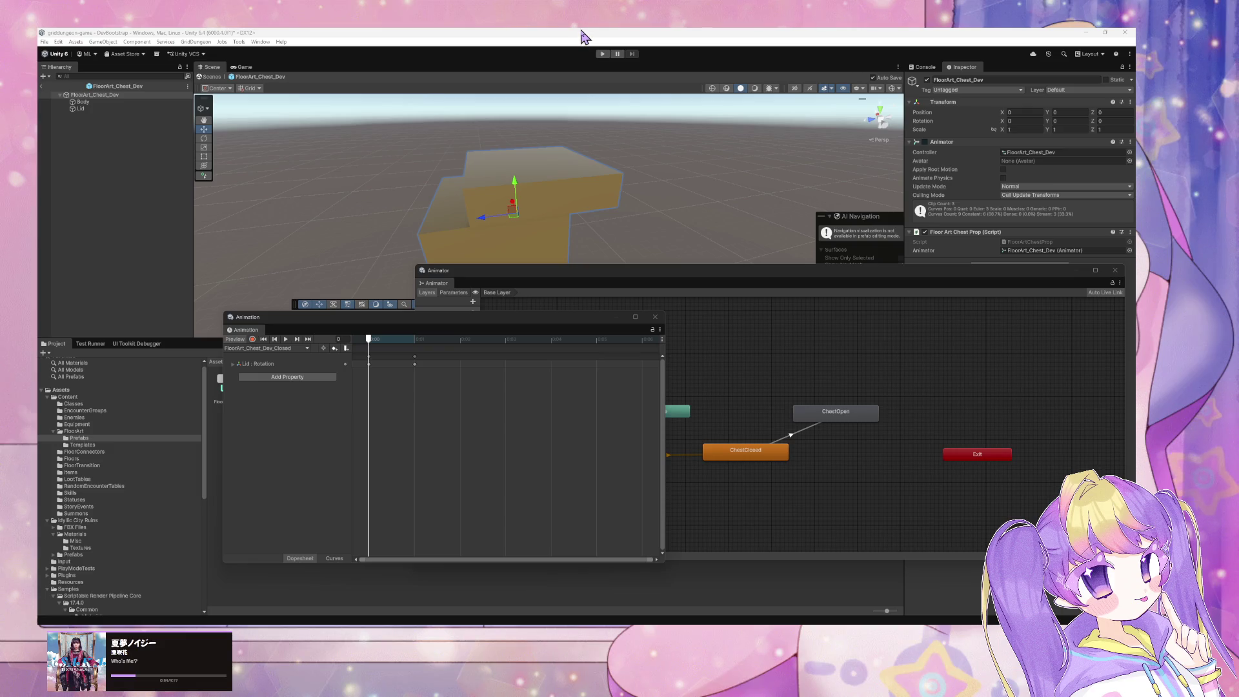
{"action": "left_click", "coordinate": [669, 238]}
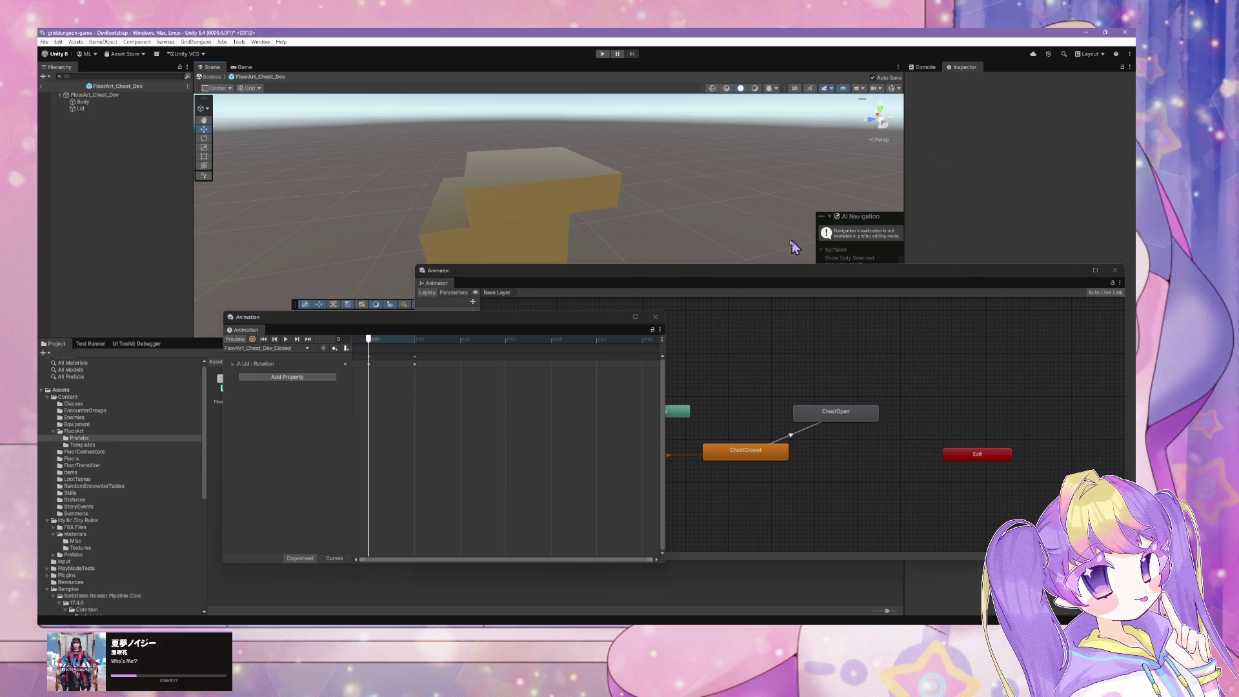
{"action": "left_click", "coordinate": [196, 41]}
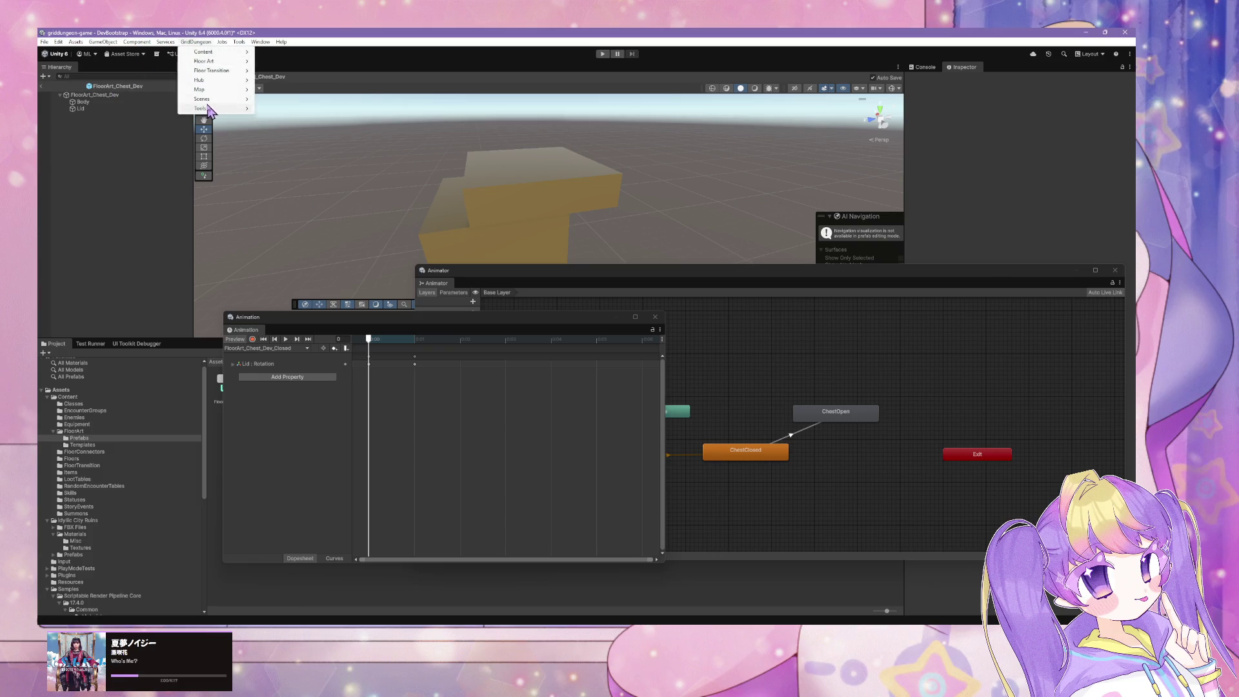
Create and load a new DevBootstrap scene, then enter Play mode in the Guild town
{"action": "mouse_move", "coordinate": [223, 99]}
{"action": "left_click", "coordinate": [276, 100]}
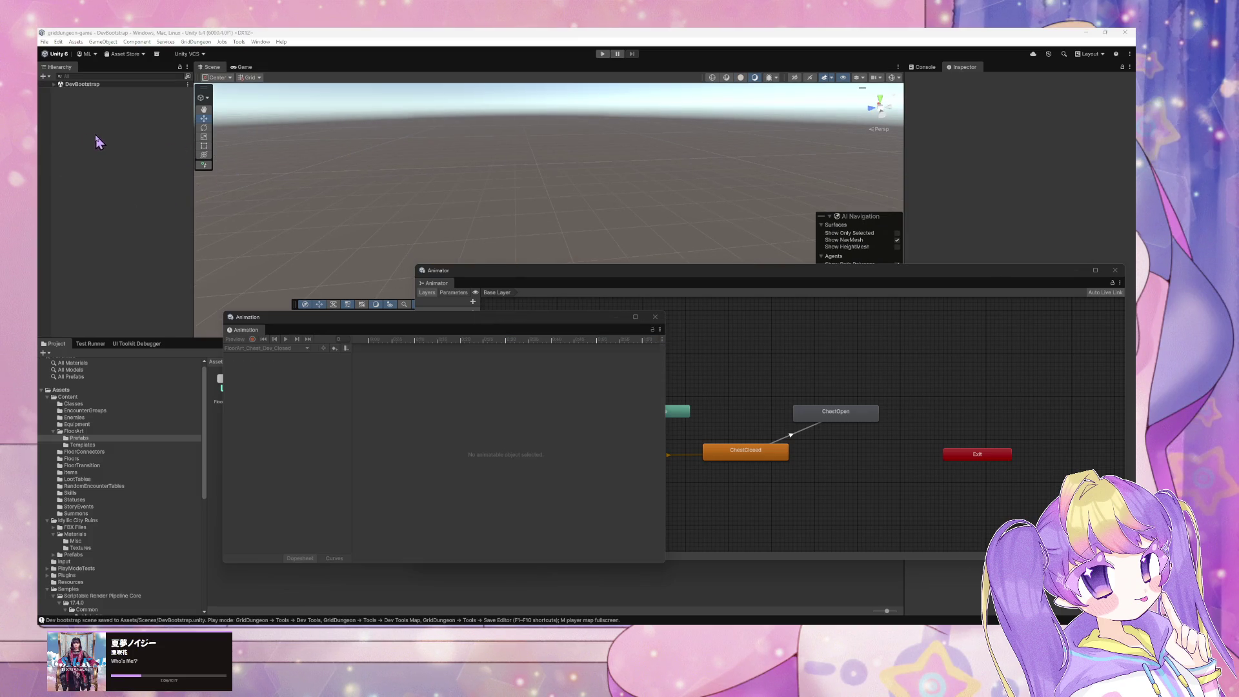
{"action": "left_click", "coordinate": [602, 54]}
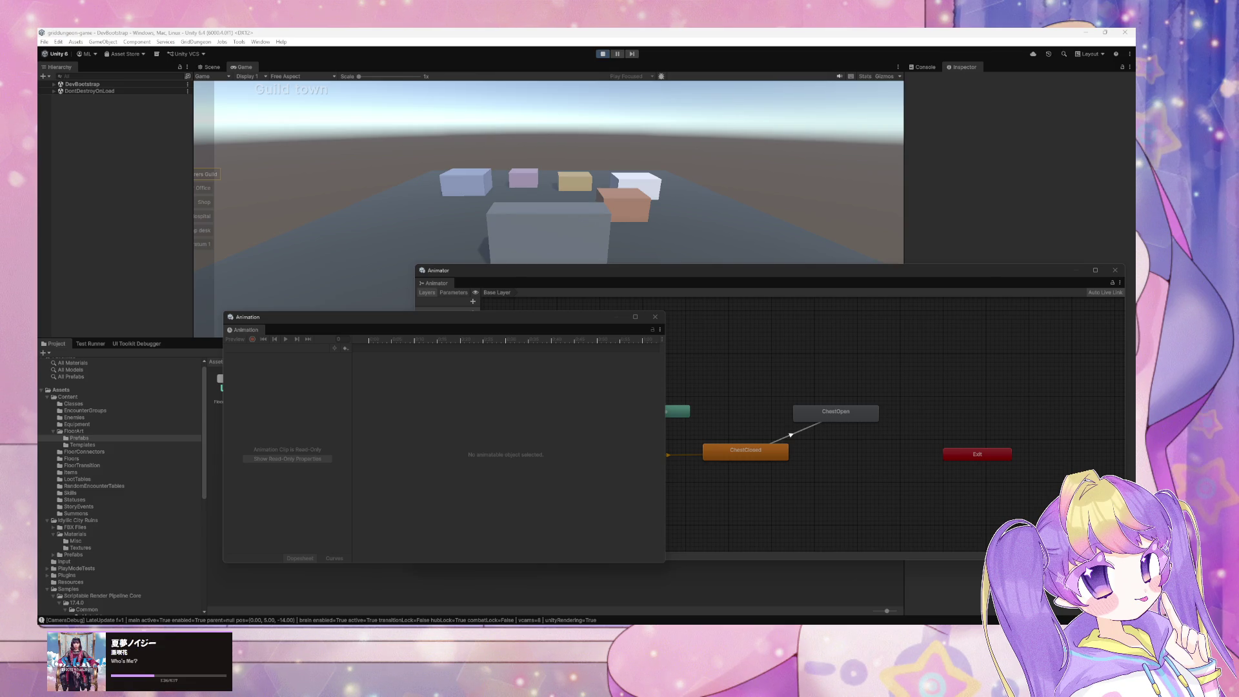
Enter Stratum 1 from town and move the state graph and animation panels aside
{"action": "left_click", "coordinate": [452, 218]}
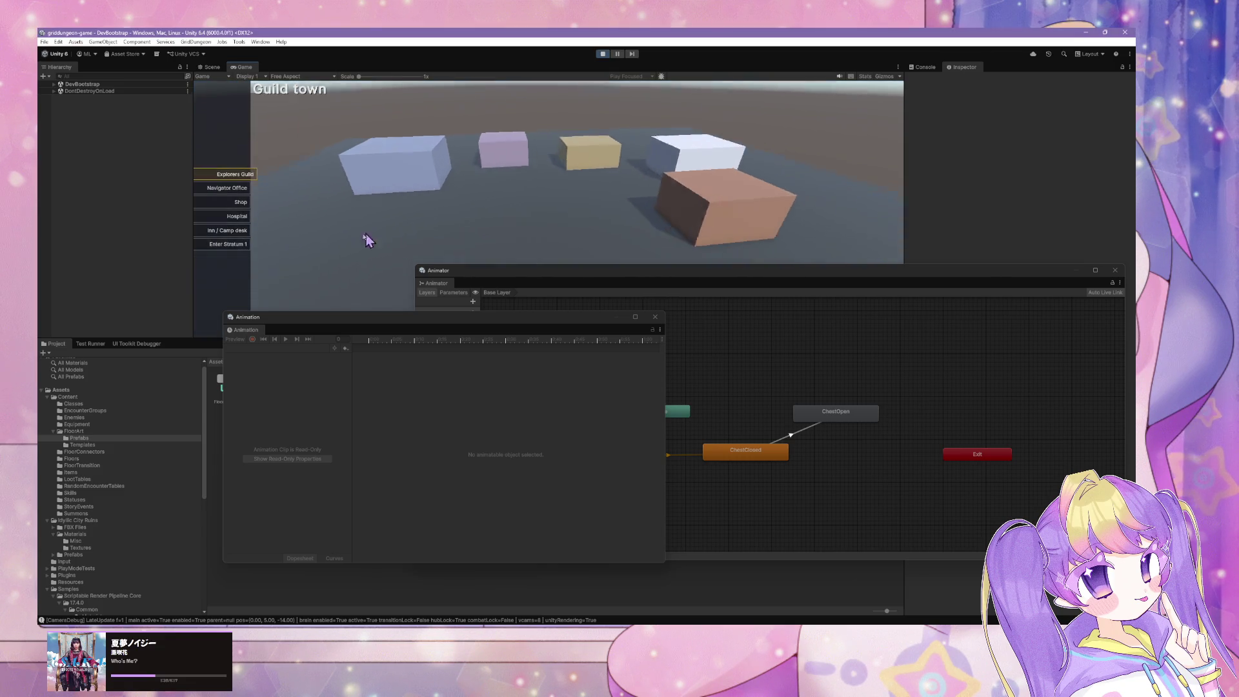
{"action": "left_click", "coordinate": [234, 245]}
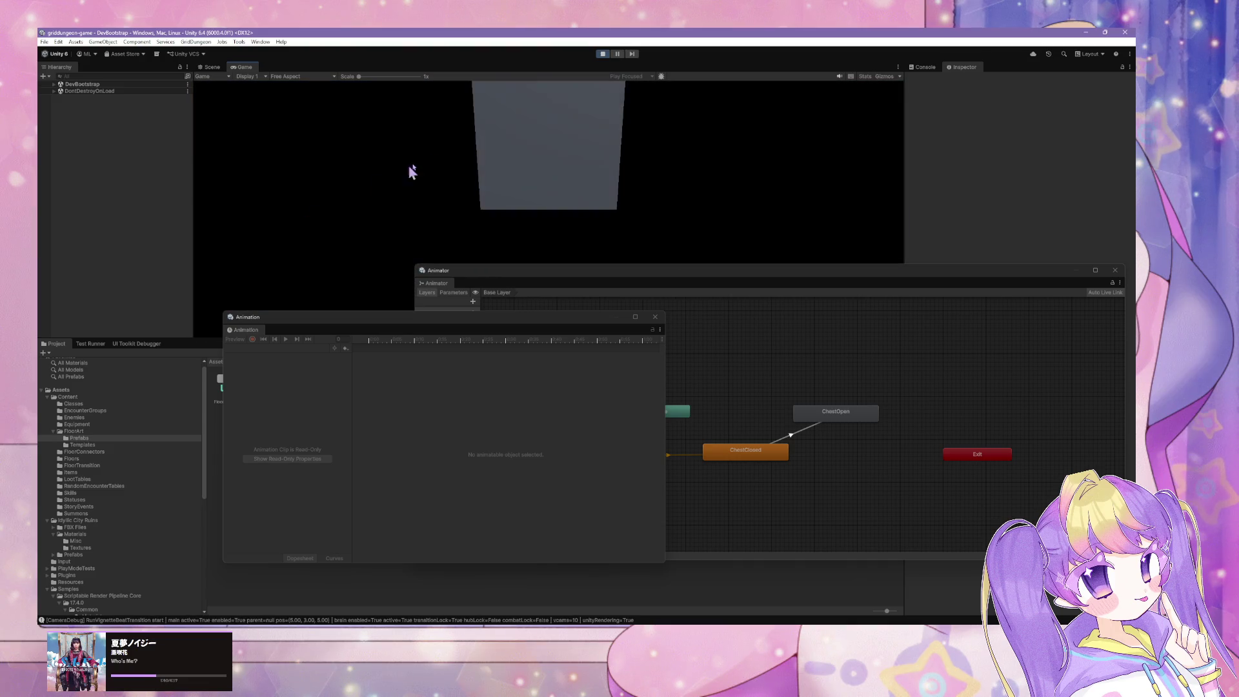
{"action": "left_click_drag", "start_coordinate": [478, 271], "coordinate": [681, 274]}
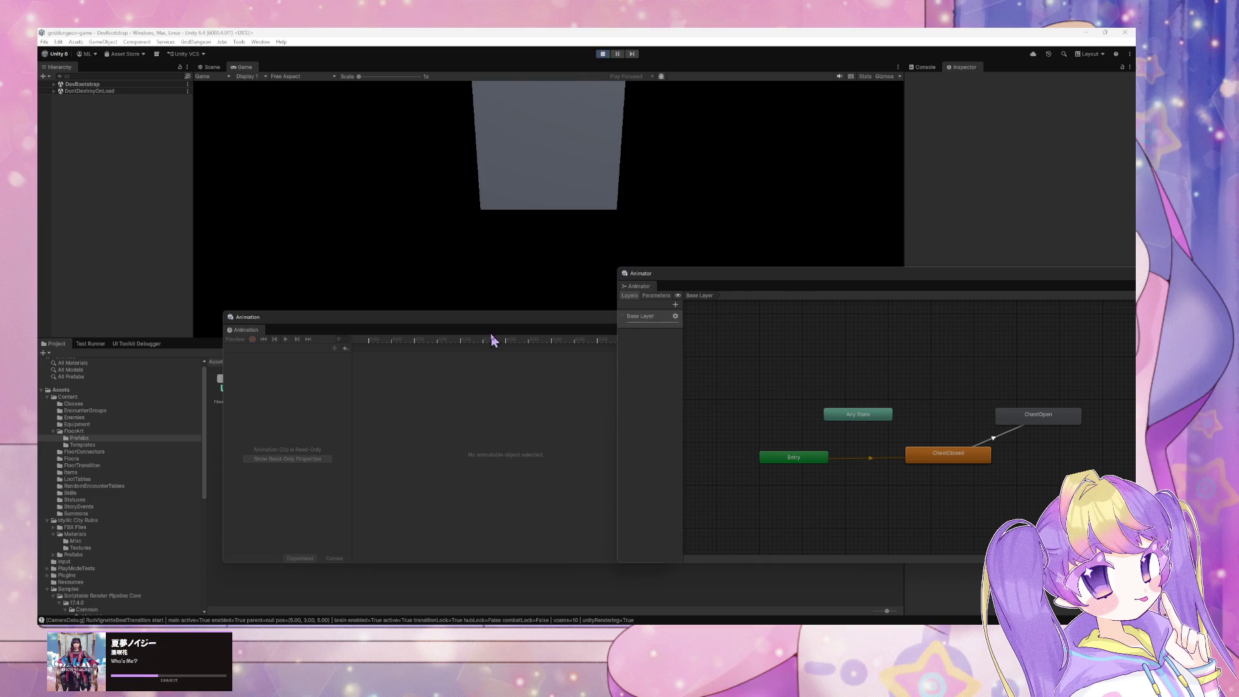
{"action": "left_click_drag", "start_coordinate": [487, 326], "coordinate": [510, 374]}
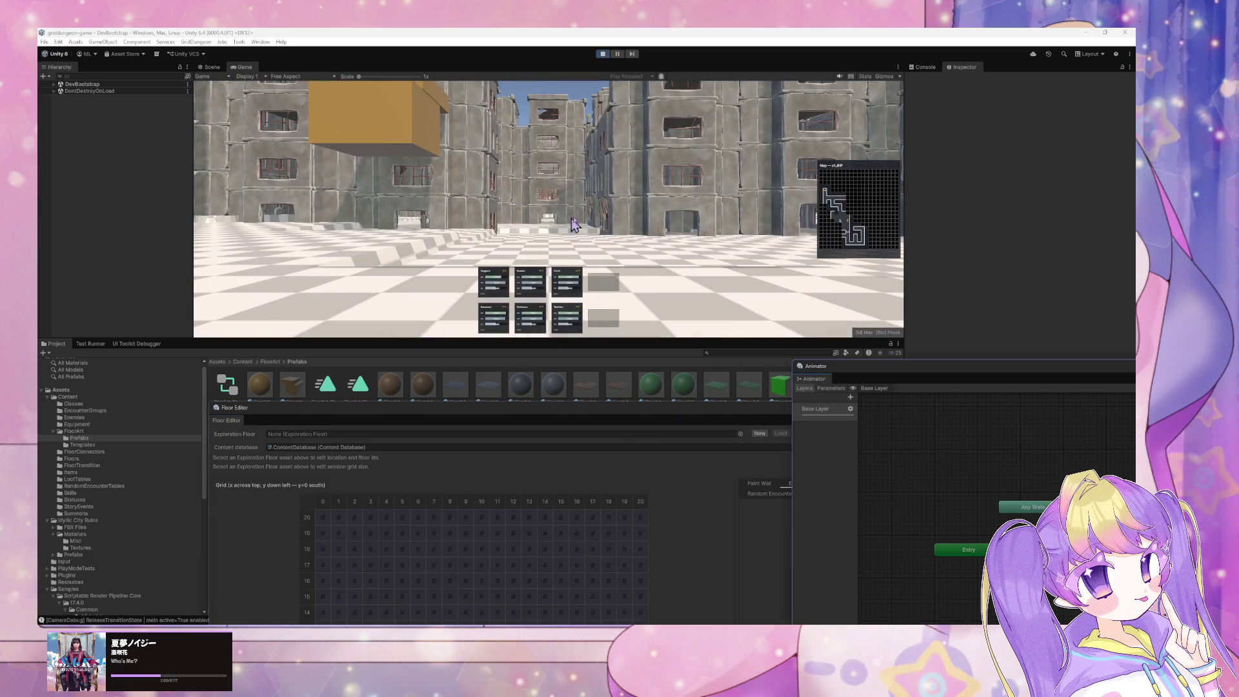
Walk a few cells through the dungeon toward the orange block with WASD/QE
{"action": "key", "text": "w"}
{"action": "key", "text": "d"}
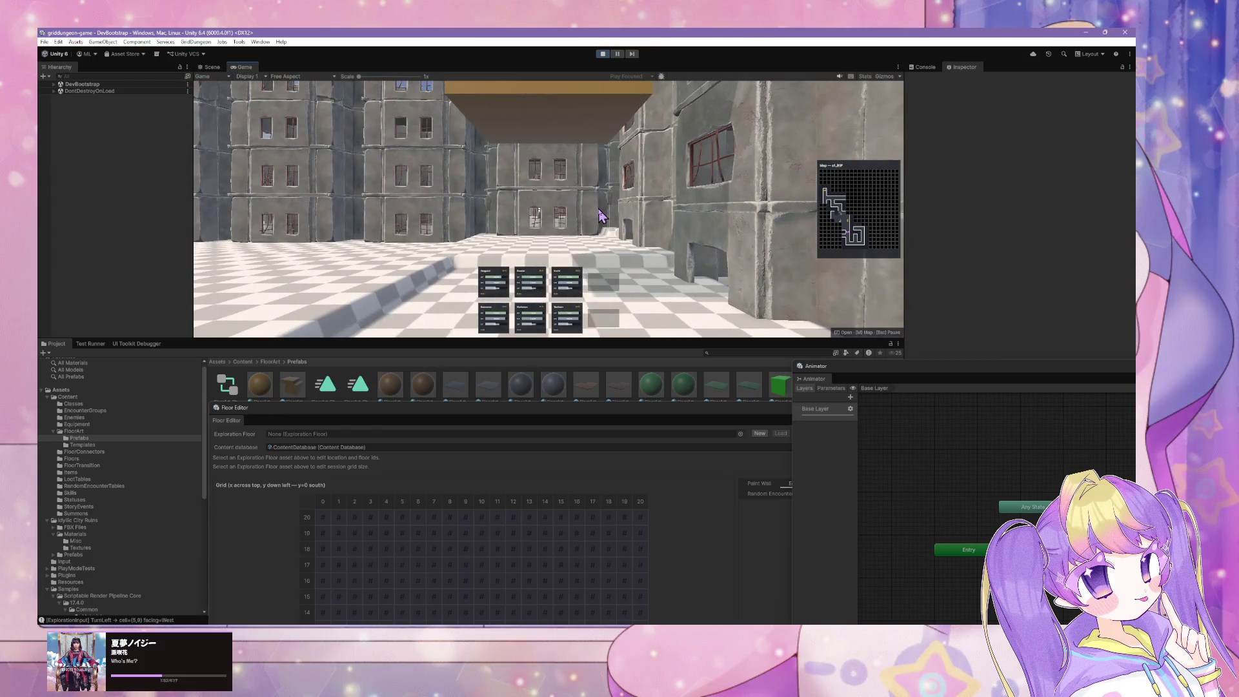
{"action": "key", "text": "w"}
{"action": "key", "text": "e"}
{"action": "key", "text": "e"}
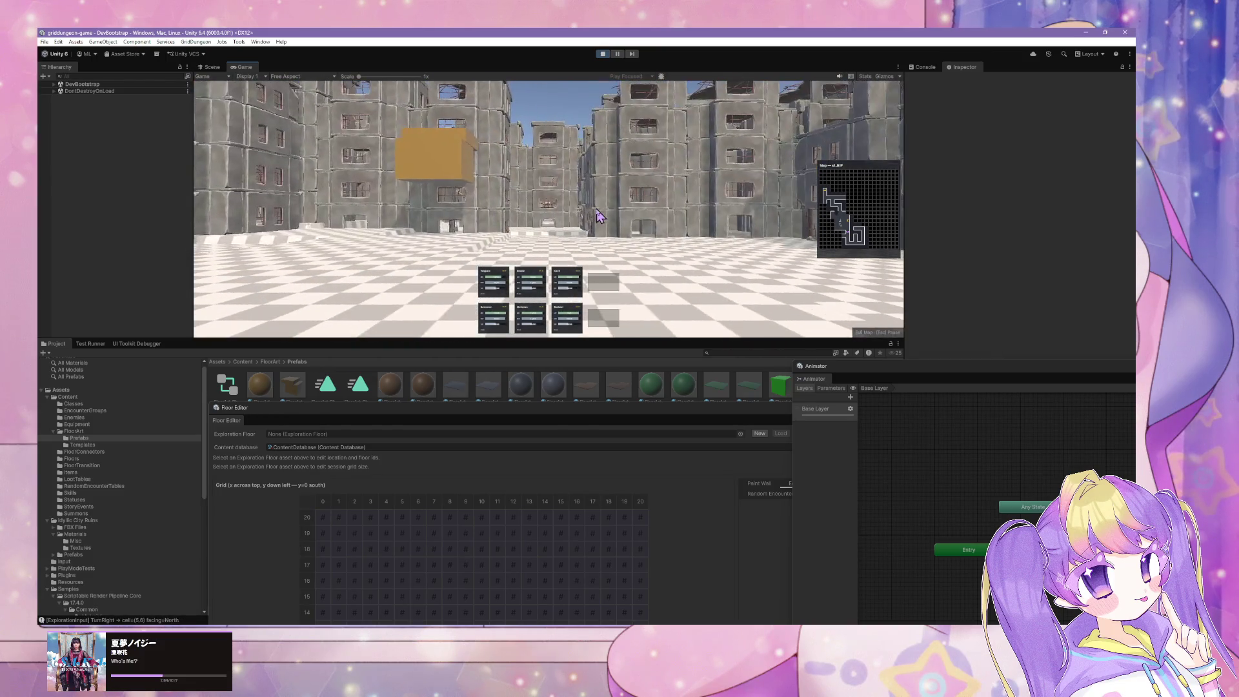
{"action": "key", "text": "a"}
{"action": "key", "text": "w"}
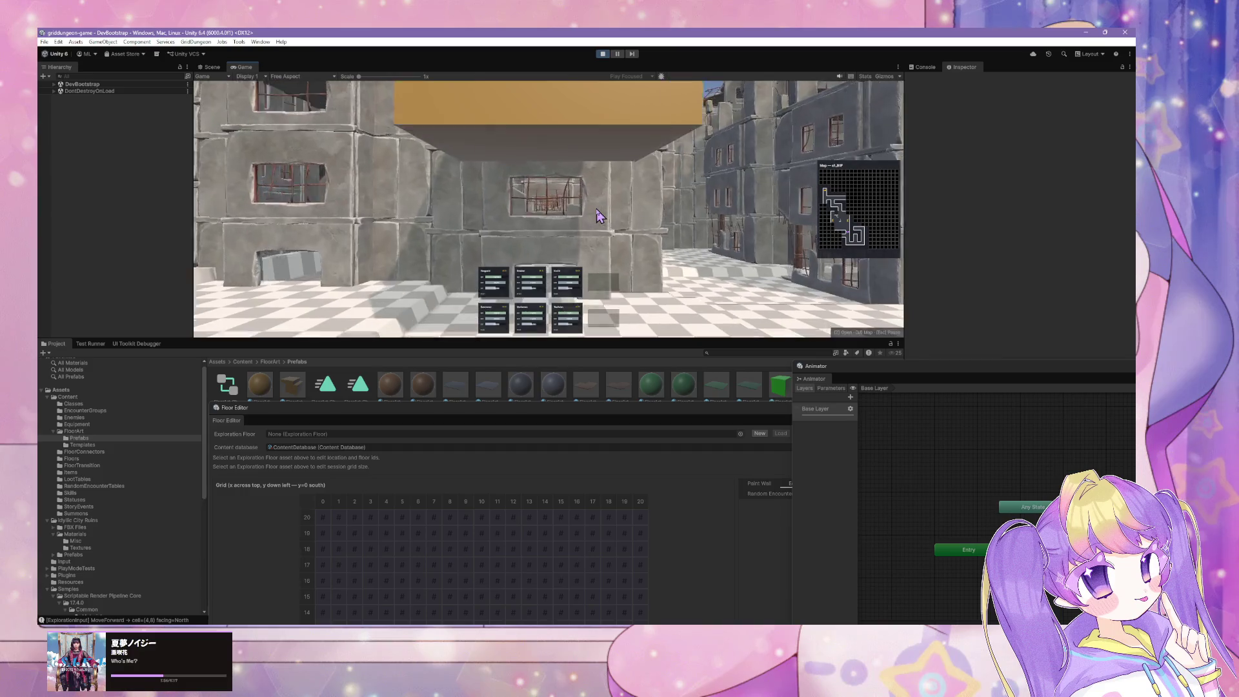
{"action": "key", "text": "q"}
{"action": "key", "text": "d"}
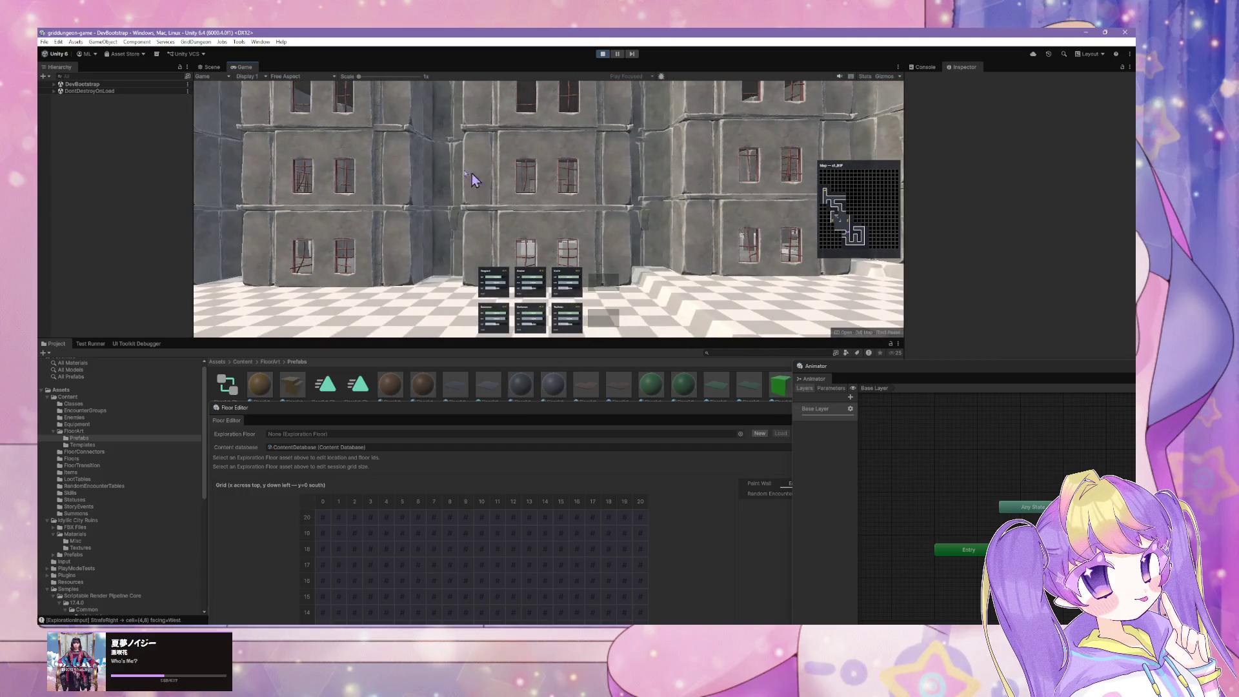
Detach the Game view into a floating window and move it lower
{"action": "mouse_move", "coordinate": [248, 70]}
{"action": "left_mouse_down"}
{"action": "mouse_move", "coordinate": [448, 290]}
{"action": "mouse_move", "coordinate": [540, 207]}
{"action": "mouse_move", "coordinate": [625, 245]}
{"action": "left_mouse_up"}
{"action": "mouse_move", "coordinate": [575, 87]}
{"action": "left_mouse_down"}
{"action": "mouse_move", "coordinate": [638, 352]}
{"action": "mouse_move", "coordinate": [674, 440]}
{"action": "left_mouse_up"}
{"action": "mouse_move", "coordinate": [619, 258]}
{"action": "left_mouse_down"}
{"action": "mouse_move", "coordinate": [566, 241]}
{"action": "mouse_move", "coordinate": [361, 244]}
{"action": "mouse_move", "coordinate": [243, 222]}
{"action": "mouse_move", "coordinate": [269, 177]}
{"action": "mouse_move", "coordinate": [222, 322]}
{"action": "mouse_move", "coordinate": [208, 276]}
{"action": "mouse_move", "coordinate": [258, 271]}
{"action": "mouse_move", "coordinate": [323, 291]}
{"action": "left_mouse_up"}
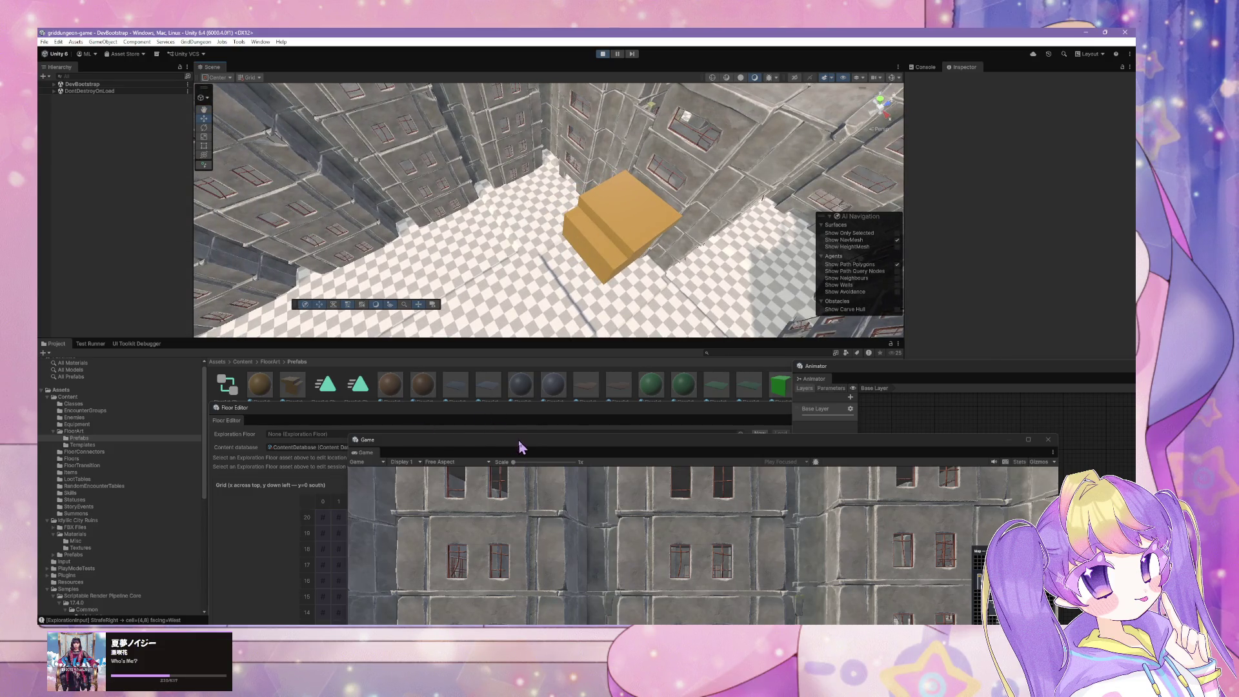
Walk north through the dungeon to cell (5,10), repositioning the floating Game window
{"action": "mouse_move", "coordinate": [521, 447]}
{"action": "left_mouse_down"}
{"action": "mouse_move", "coordinate": [740, 146]}
{"action": "mouse_move", "coordinate": [698, 155]}
{"action": "left_mouse_up"}
{"action": "key", "text": "q"}
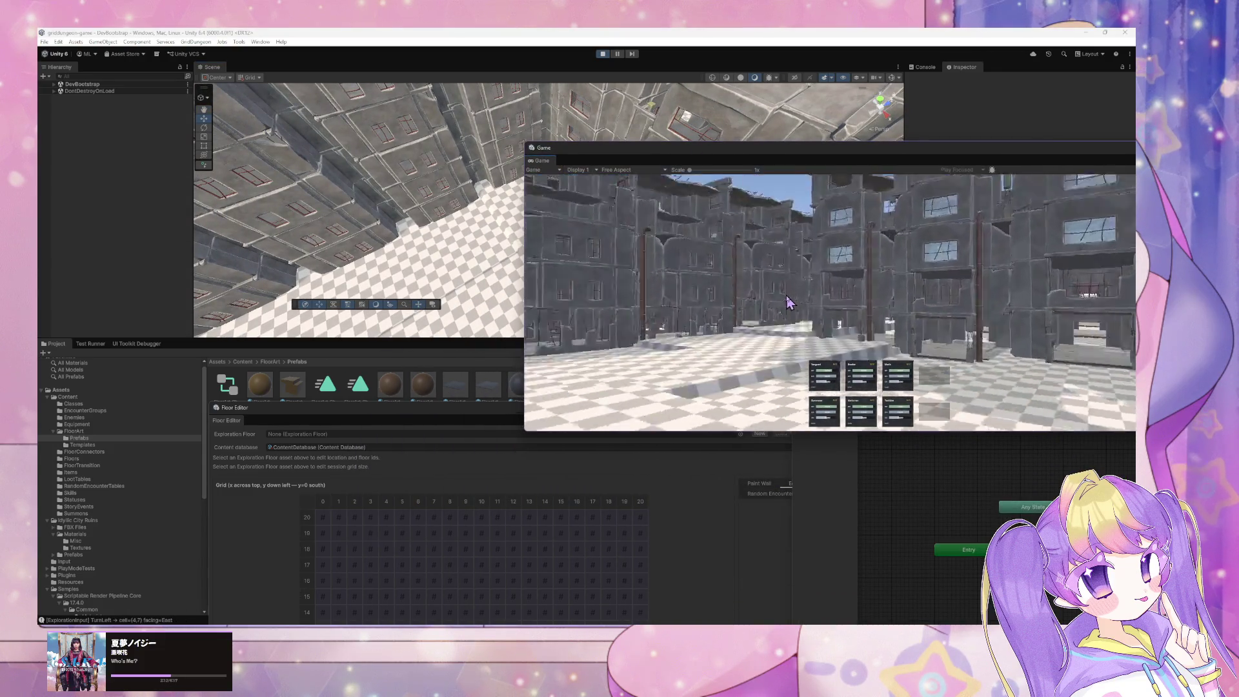
{"action": "key", "text": "w"}
{"action": "key", "text": "w"}
{"action": "key", "text": "q"}
{"action": "key", "text": "w"}
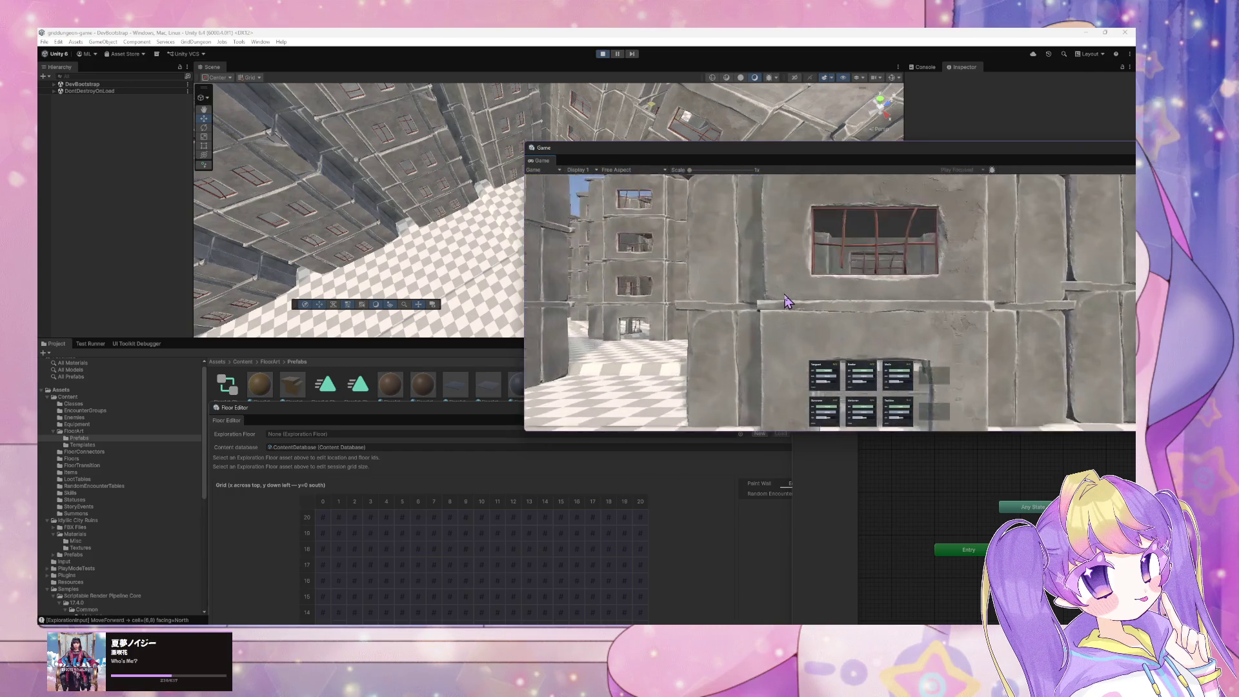
{"action": "key", "text": "a"}
{"action": "key", "text": "w"}
{"action": "key", "text": "w"}
{"action": "mouse_move", "coordinate": [885, 157]}
{"action": "left_mouse_down"}
{"action": "mouse_move", "coordinate": [548, 164]}
{"action": "mouse_move", "coordinate": [585, 186]}
{"action": "left_mouse_up"}
{"action": "key", "text": "w"}
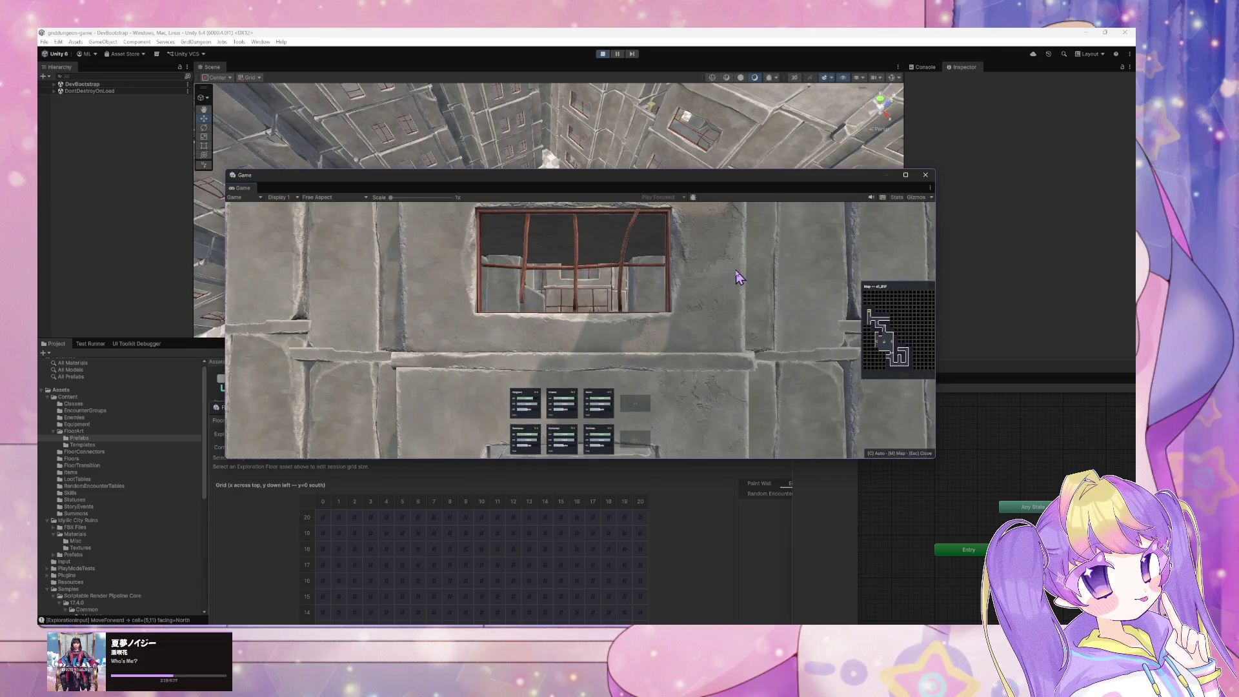
Show the full map, walk to cell (5,9) facing west, and open the adjacent chest
{"action": "key", "text": "m"}
{"action": "key", "text": "q"}
{"action": "key", "text": "q"}
{"action": "key", "text": "w"}
{"action": "key", "text": "w"}
{"action": "key", "text": "w"}
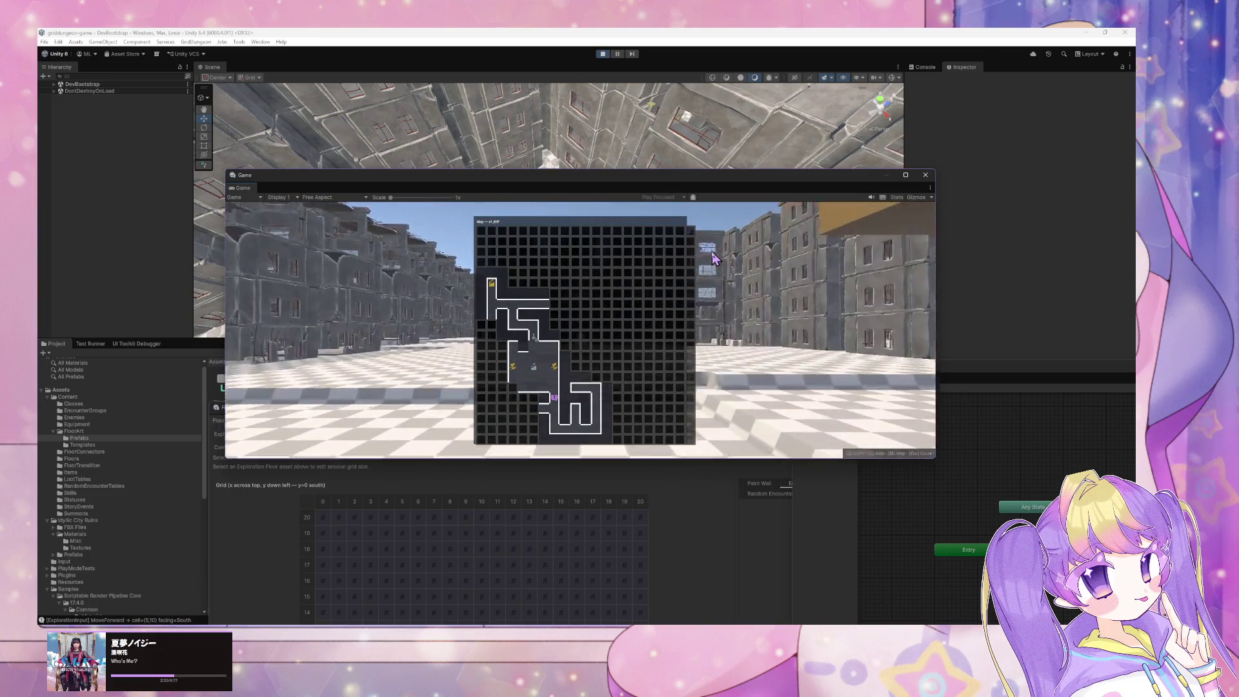
{"action": "key", "text": "e"}
{"action": "key", "text": "w"}
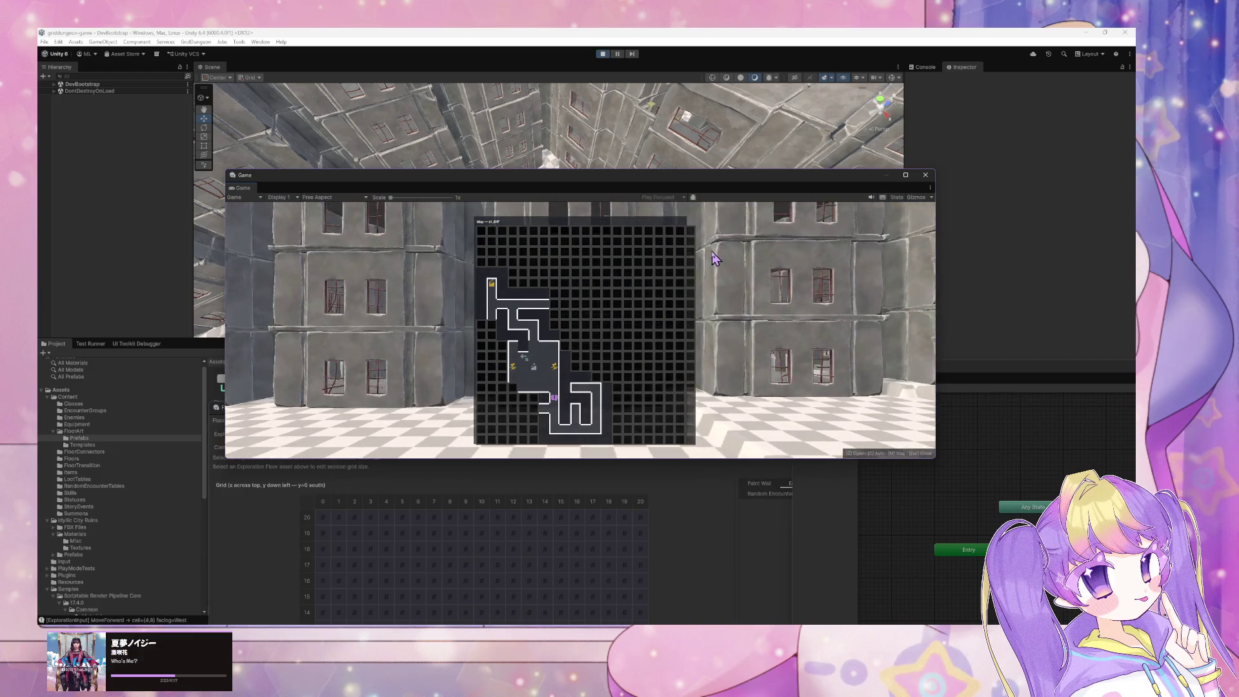
{"action": "key", "text": "e"}
{"action": "key", "text": "e"}
{"action": "key", "text": "w"}
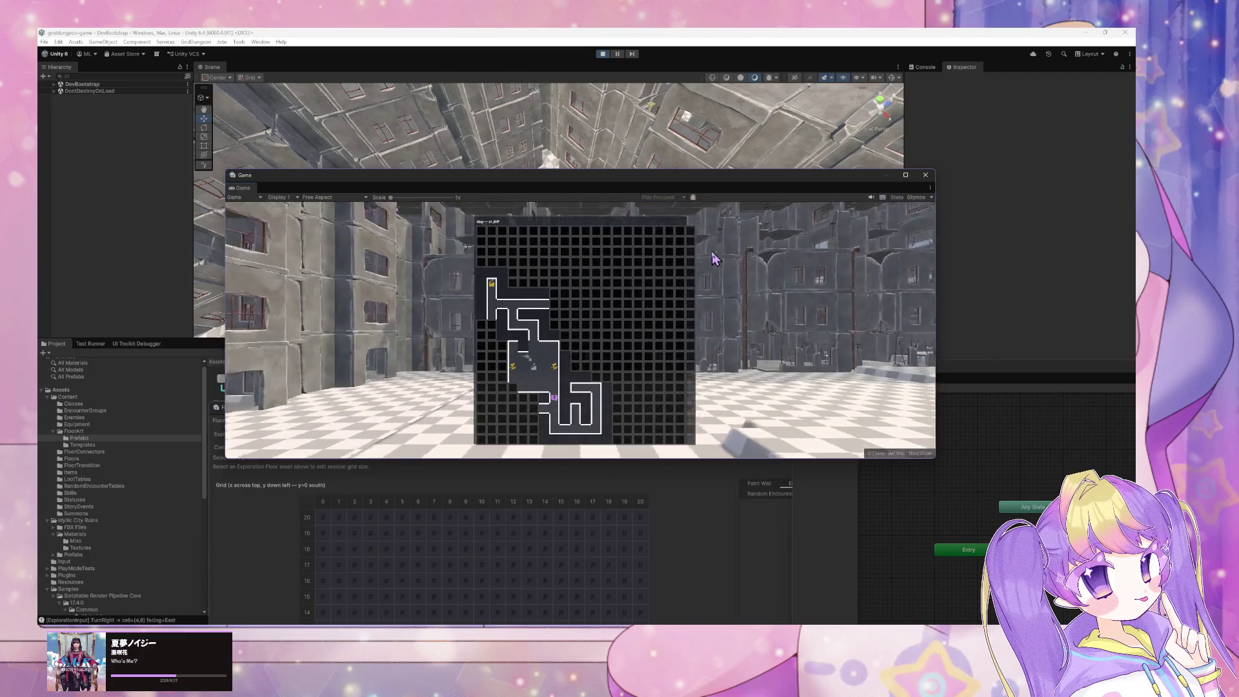
{"action": "key", "text": "q"}
{"action": "key", "text": "w"}
{"action": "key", "text": "q"}
{"action": "key", "text": "w"}
{"action": "key", "text": "f"}
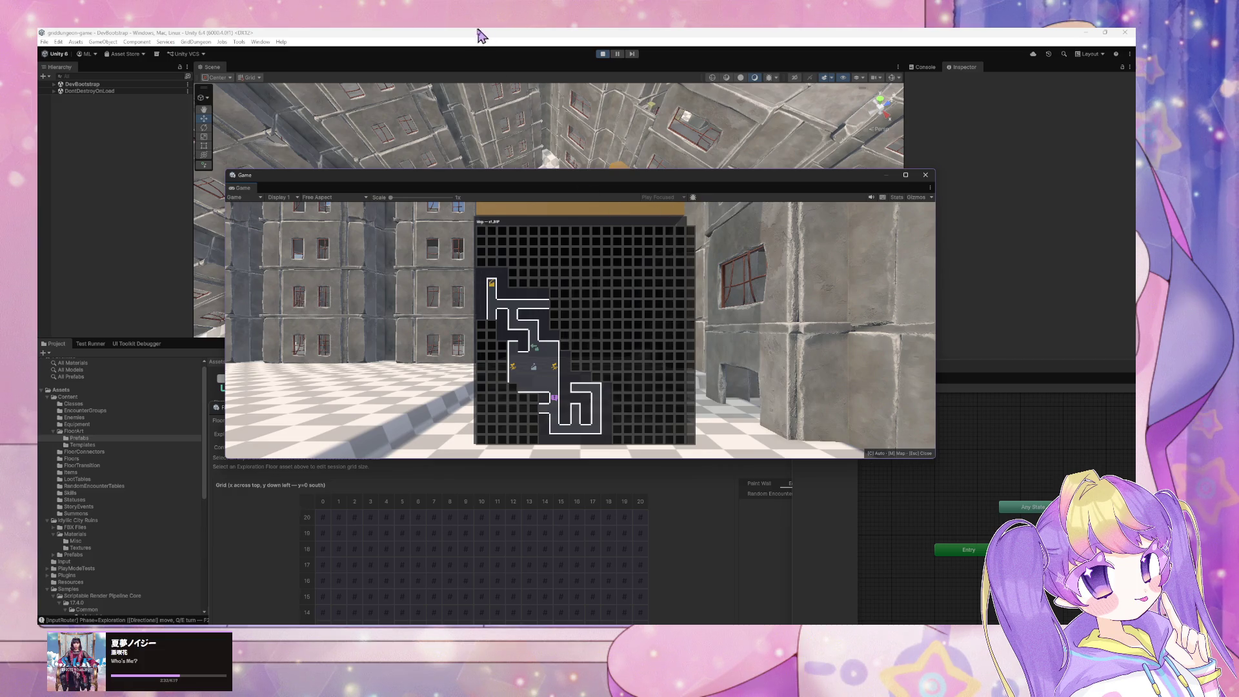
Stop the game and report to the Cursor agent that chests still render as minimap walls
{"action": "left_click", "coordinate": [604, 55]}
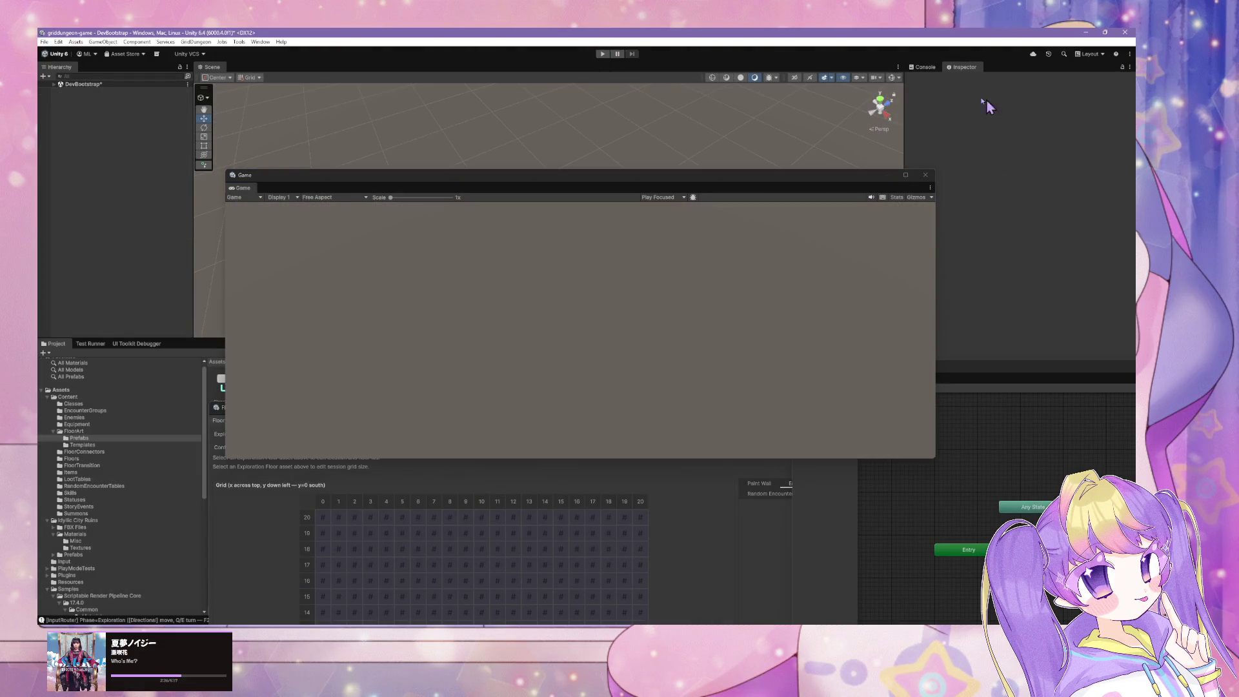
{"action": "key", "text": "alt+Tab"}
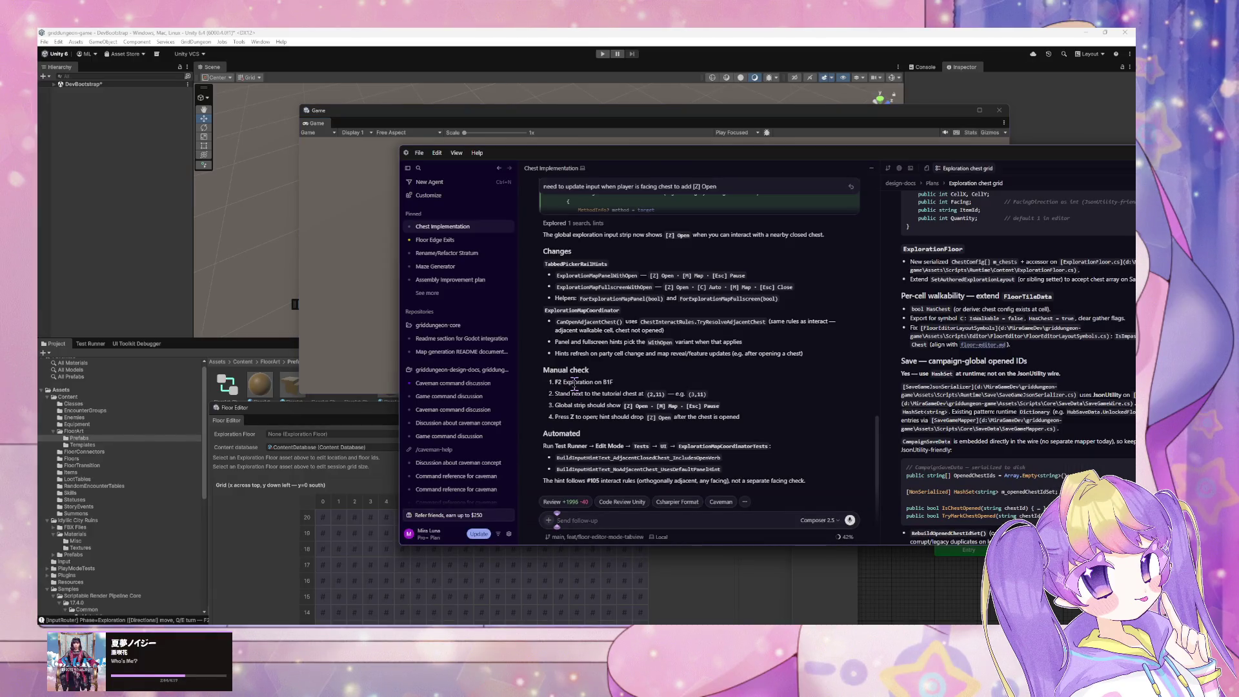
{"action": "type", "text": "b"}
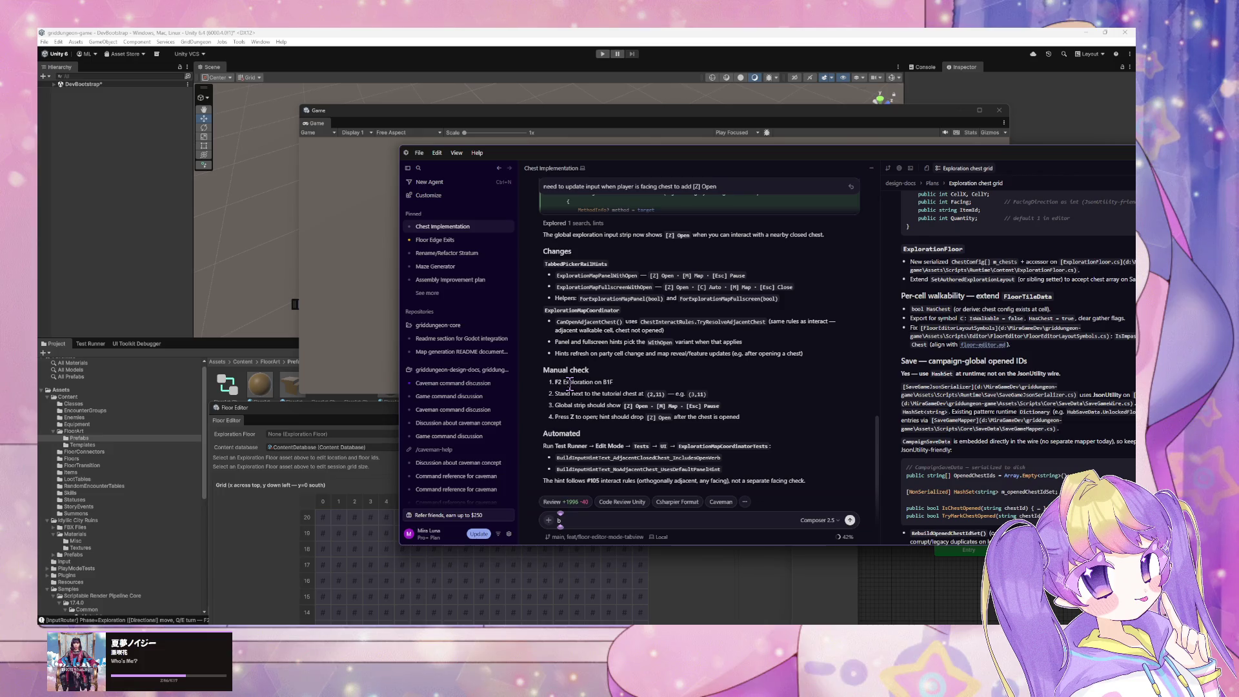
{"action": "type", "text": "ug found:"}
{"action": "key", "text": "shift+Return"}
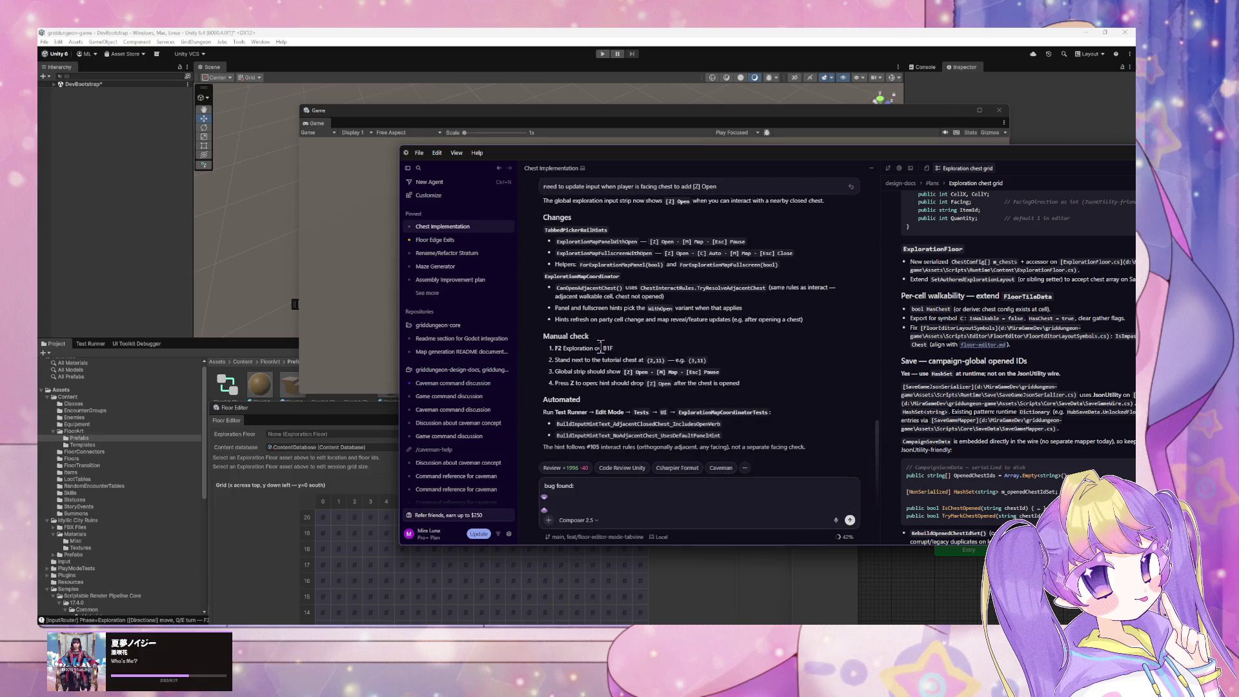
{"action": "type", "text": "ode3"}
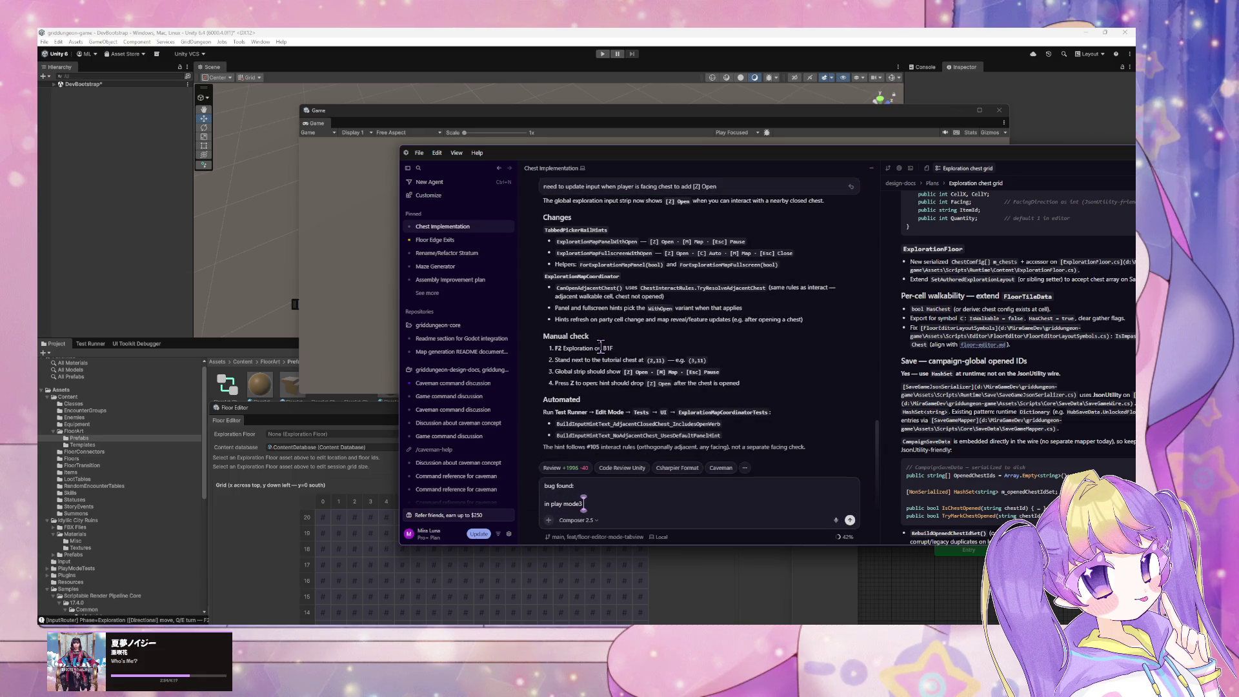
{"action": "type", "text": "st"}
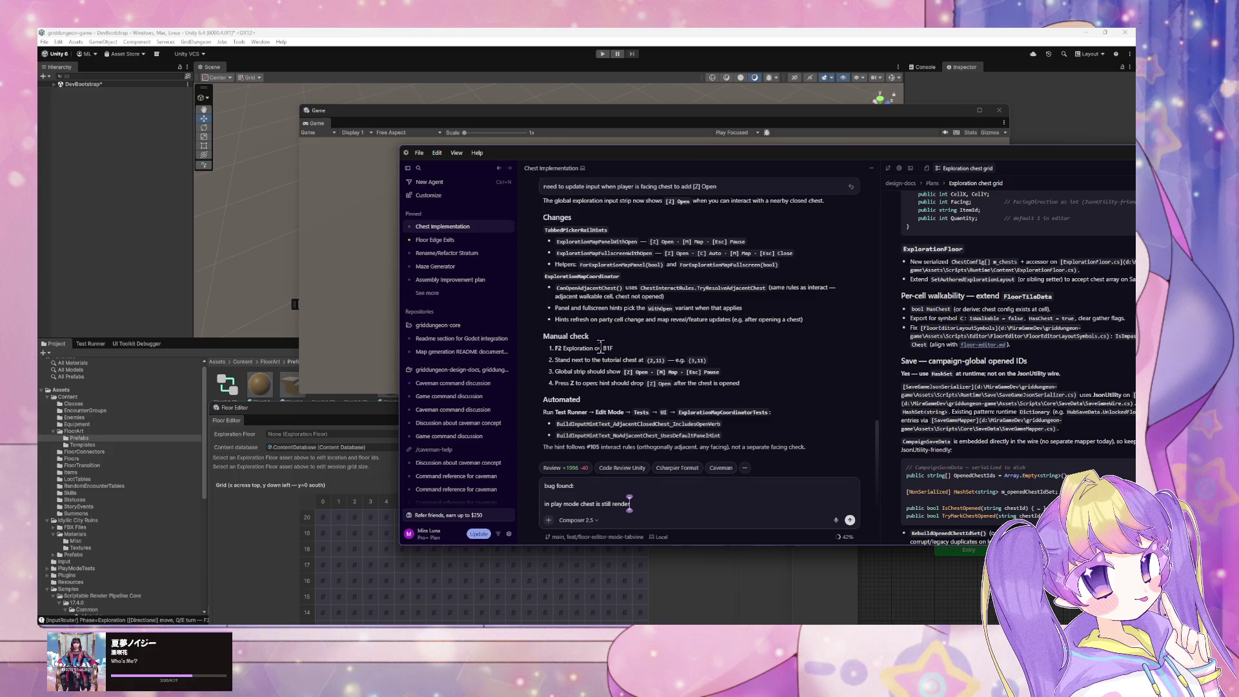
{"action": "type", "text": " wall"}
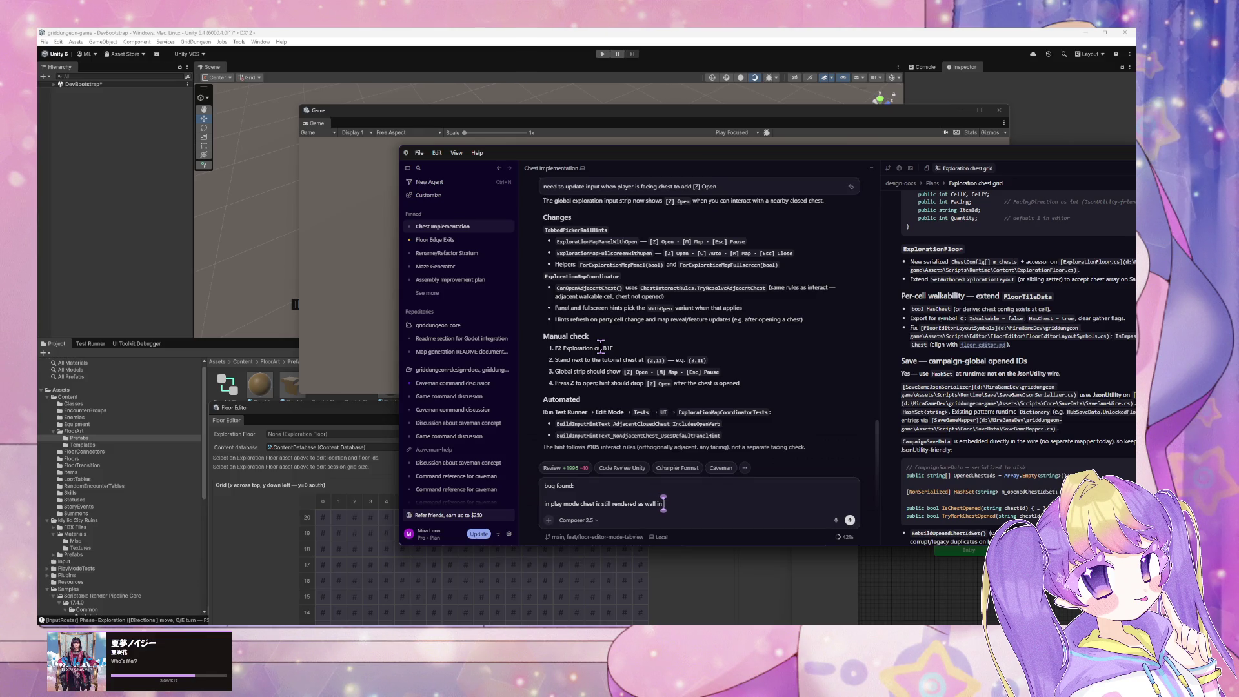
{"action": "type", "text": "inimap"}
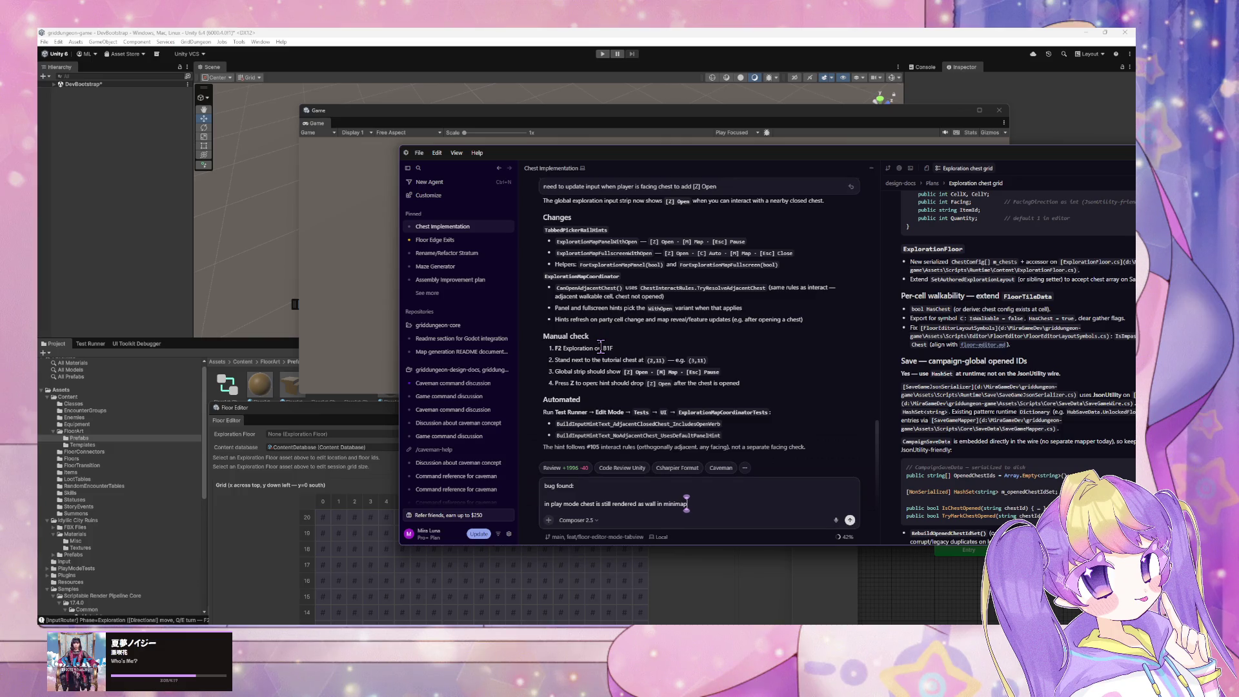
{"action": "key", "text": "Return"}
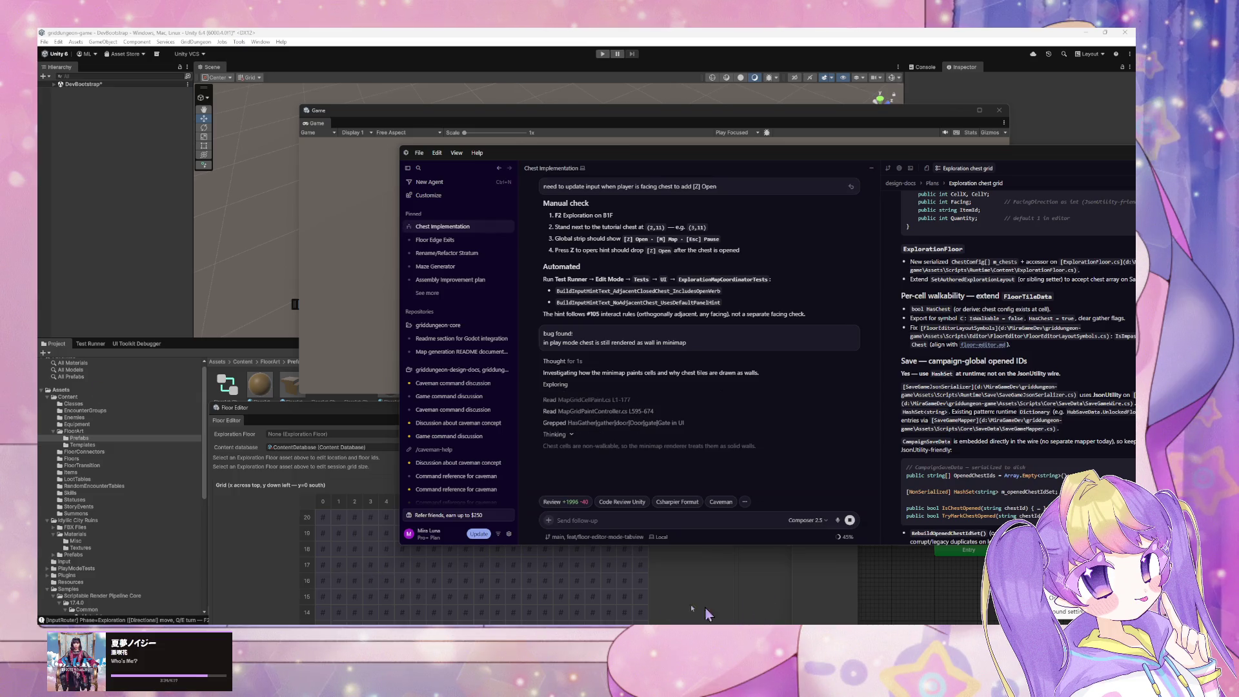
{"action": "left_click", "coordinate": [320, 419]}
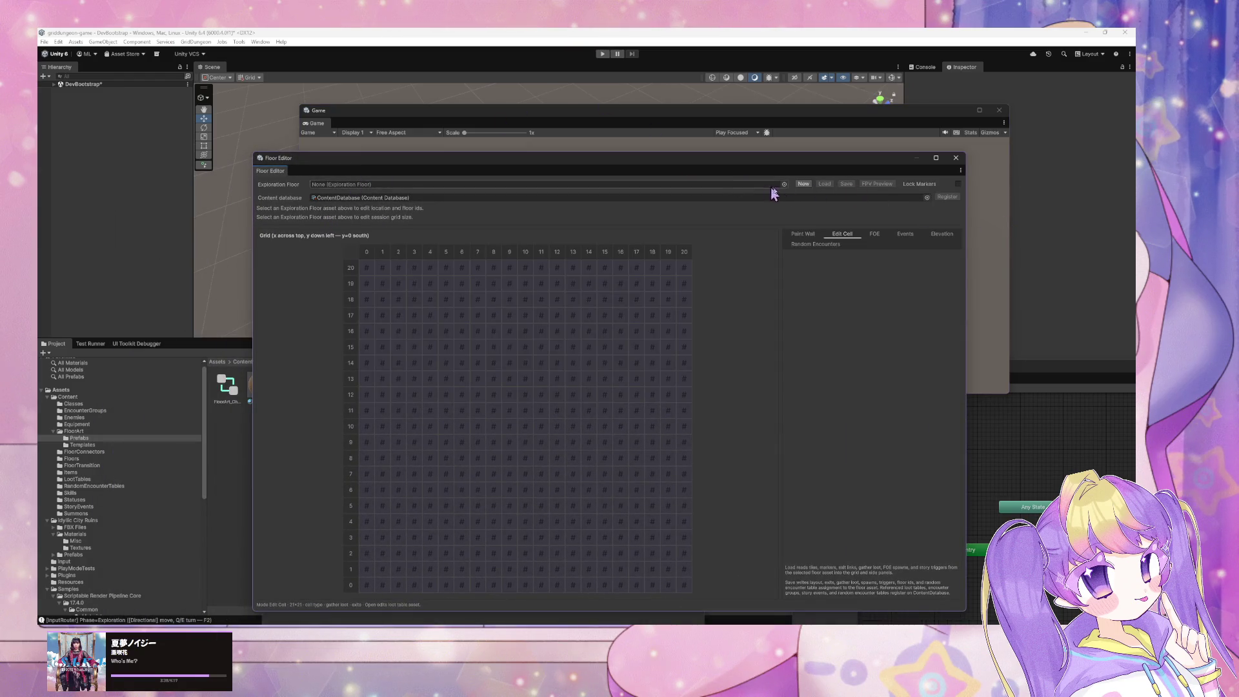
Load the s1_B4F floor, review its encounter, event and elevation tabs, and try FPV Preview
{"action": "left_click", "coordinate": [784, 184]}
{"action": "double_click", "coordinate": [805, 234]}
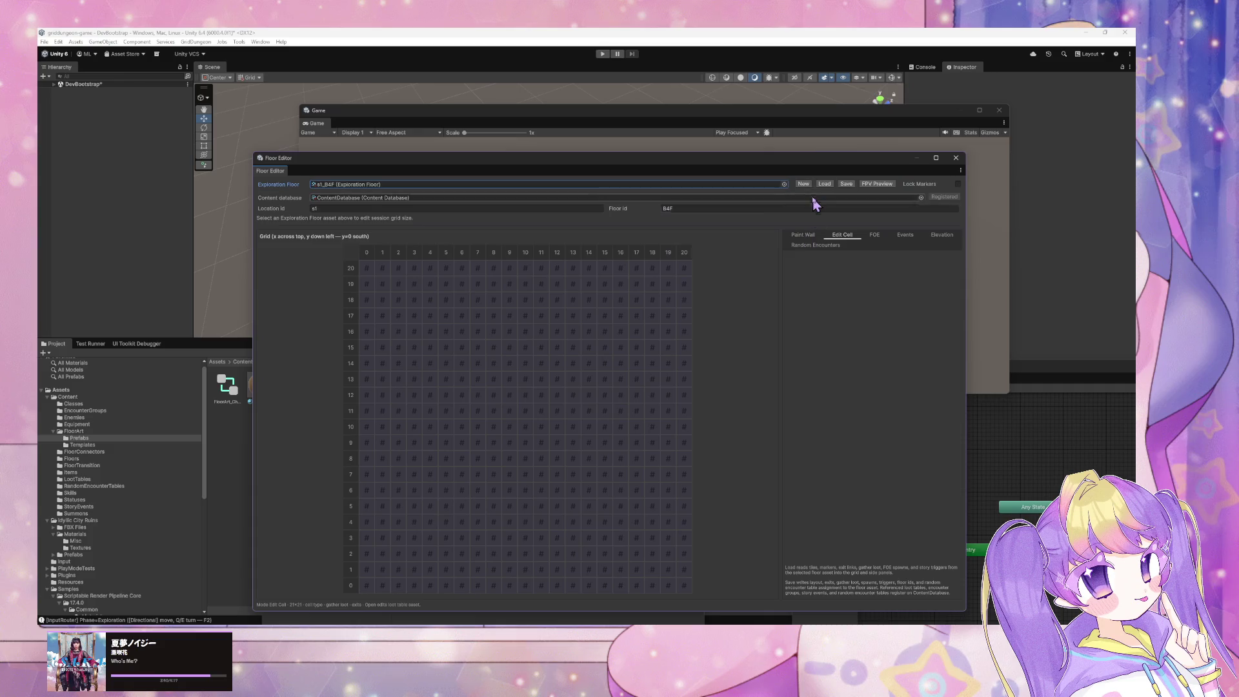
{"action": "left_click", "coordinate": [824, 184]}
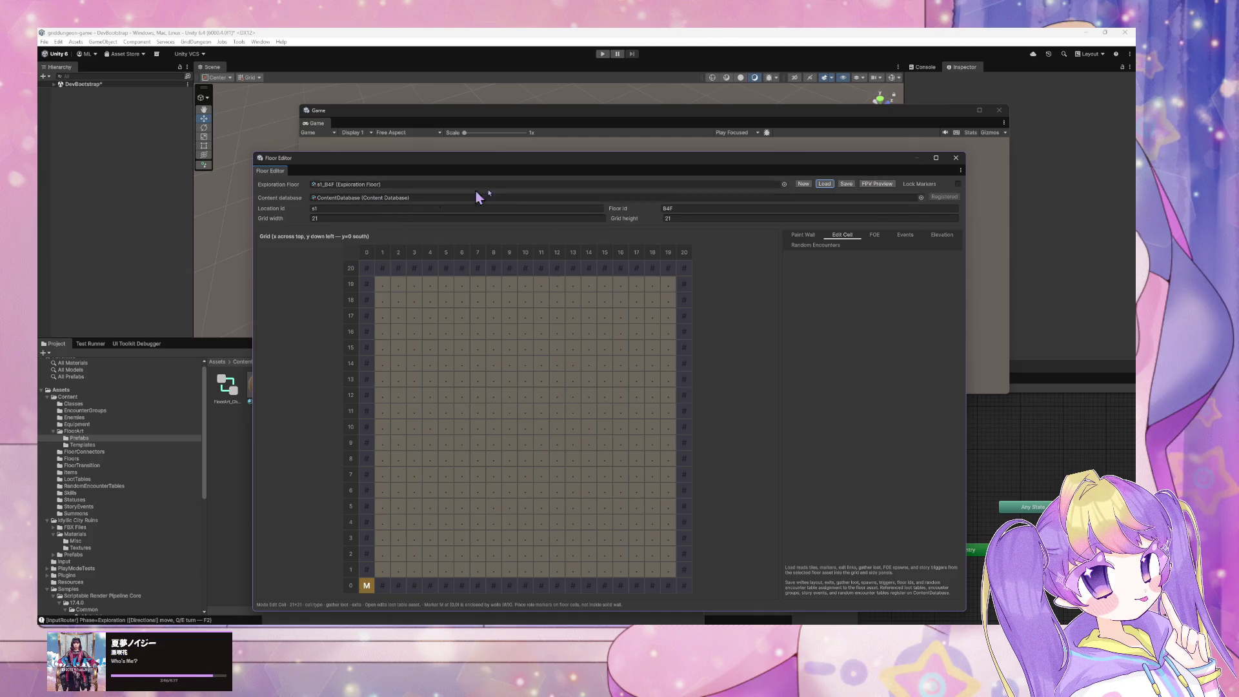
{"action": "left_click", "coordinate": [828, 246]}
{"action": "left_click", "coordinate": [903, 236]}
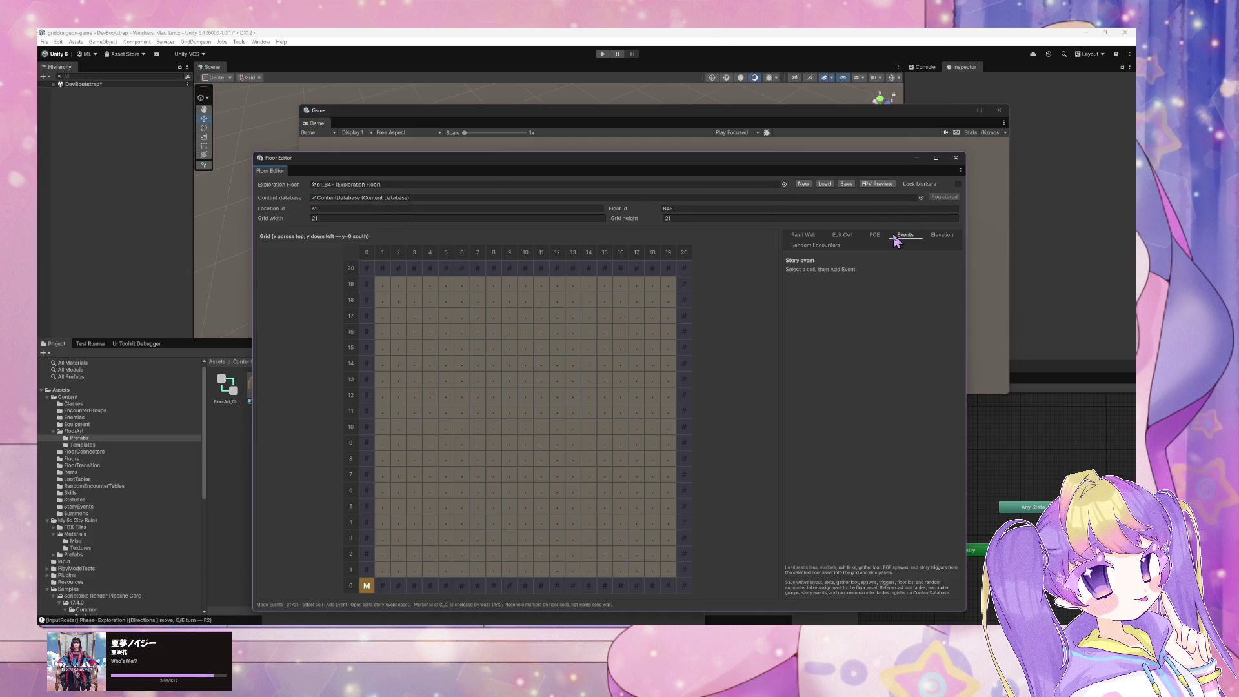
{"action": "left_click", "coordinate": [937, 236]}
{"action": "left_click", "coordinate": [958, 185]}
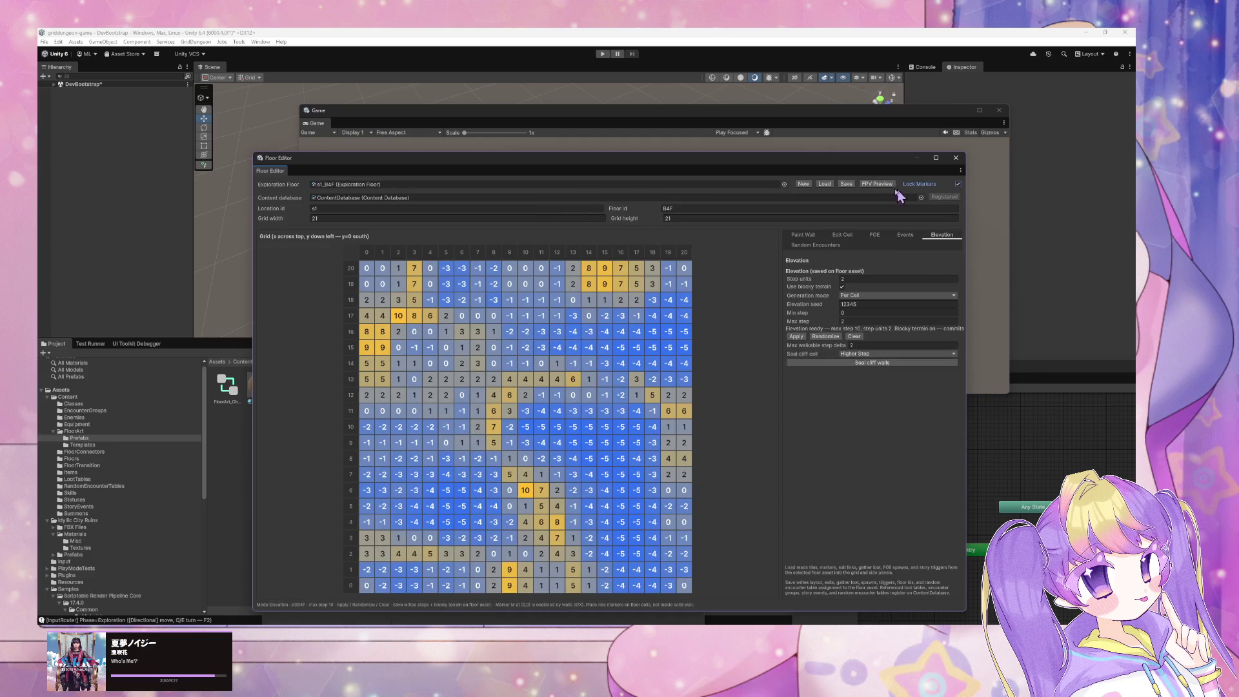
{"action": "left_click", "coordinate": [958, 185]}
{"action": "left_click", "coordinate": [877, 183]}
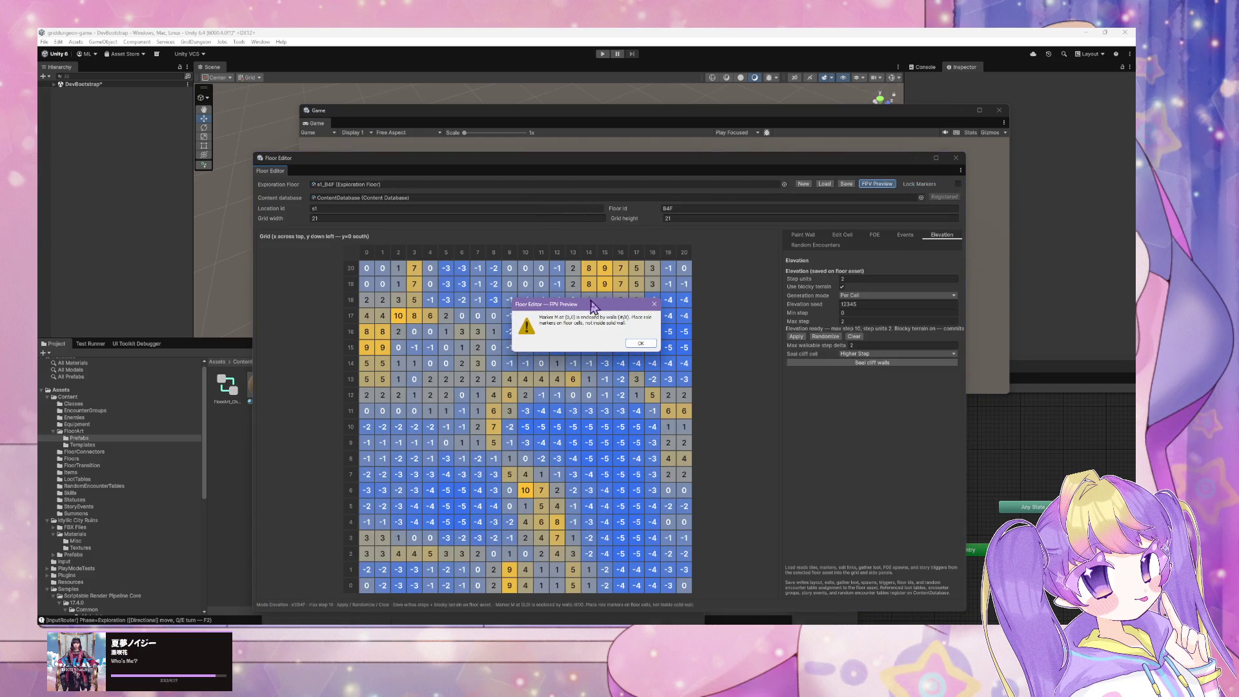
{"action": "left_click", "coordinate": [640, 343]}
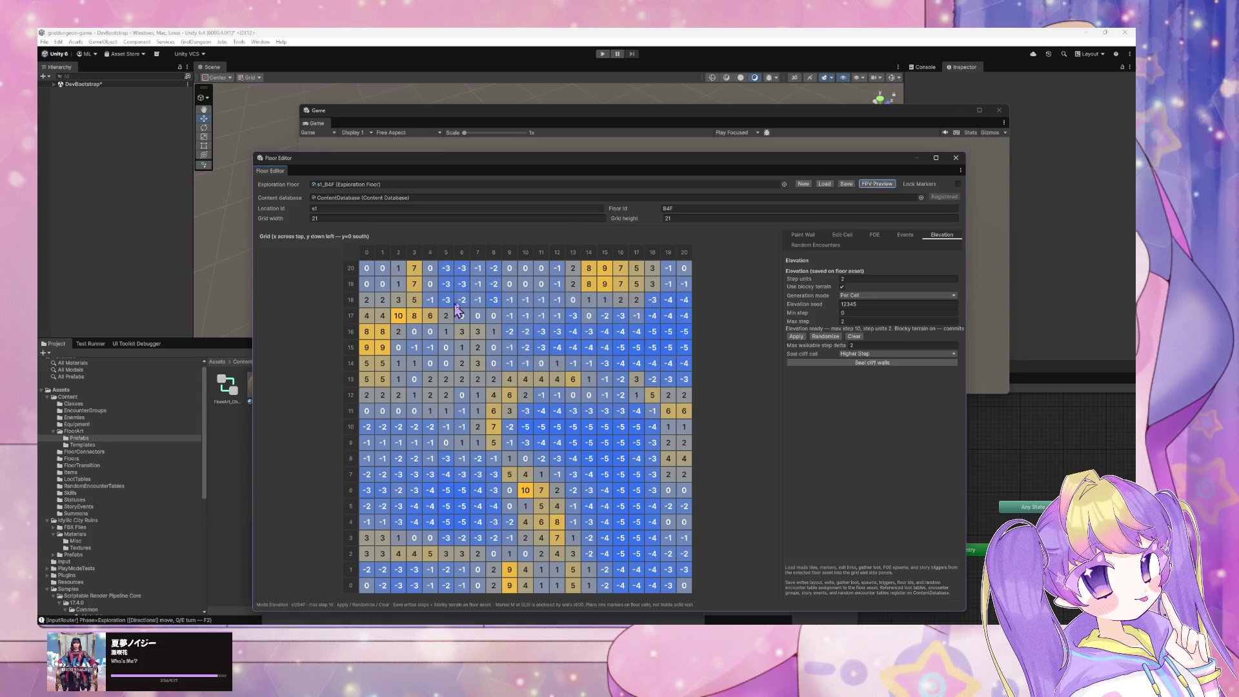
Paint the (0,0) marker cell as wall and save the s1_B4F floor
{"action": "left_click", "coordinate": [803, 238]}
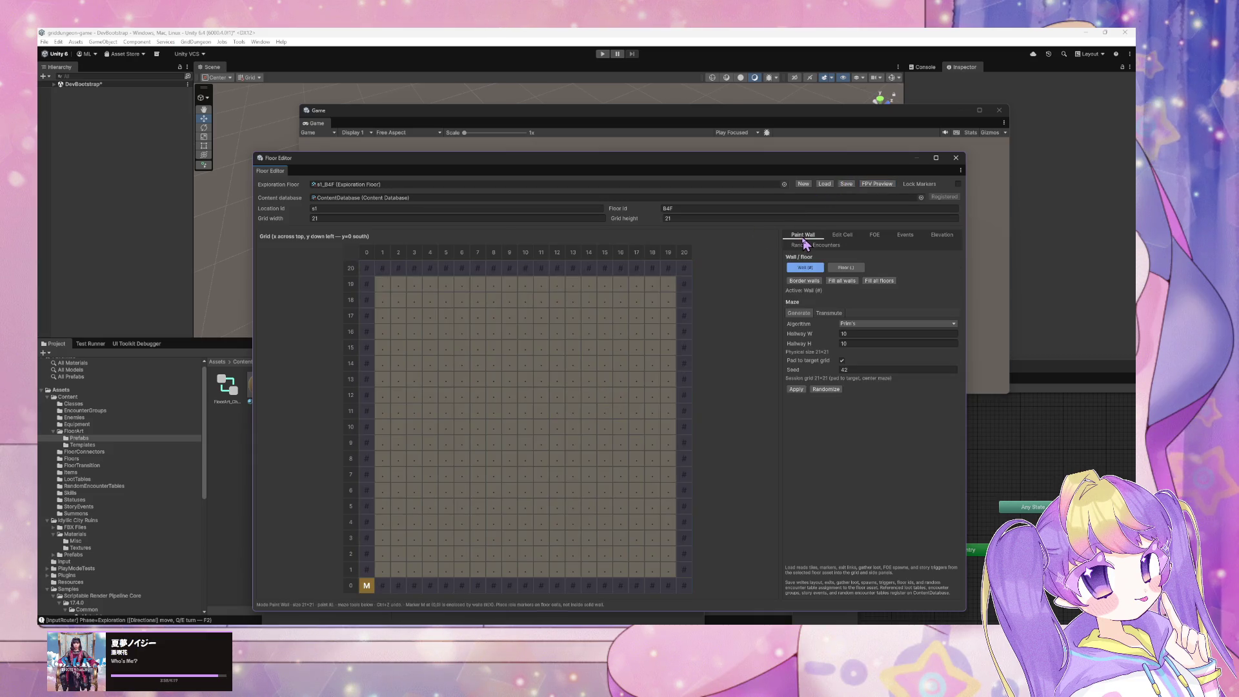
{"action": "left_click", "coordinate": [374, 586]}
{"action": "left_click", "coordinate": [845, 184]}
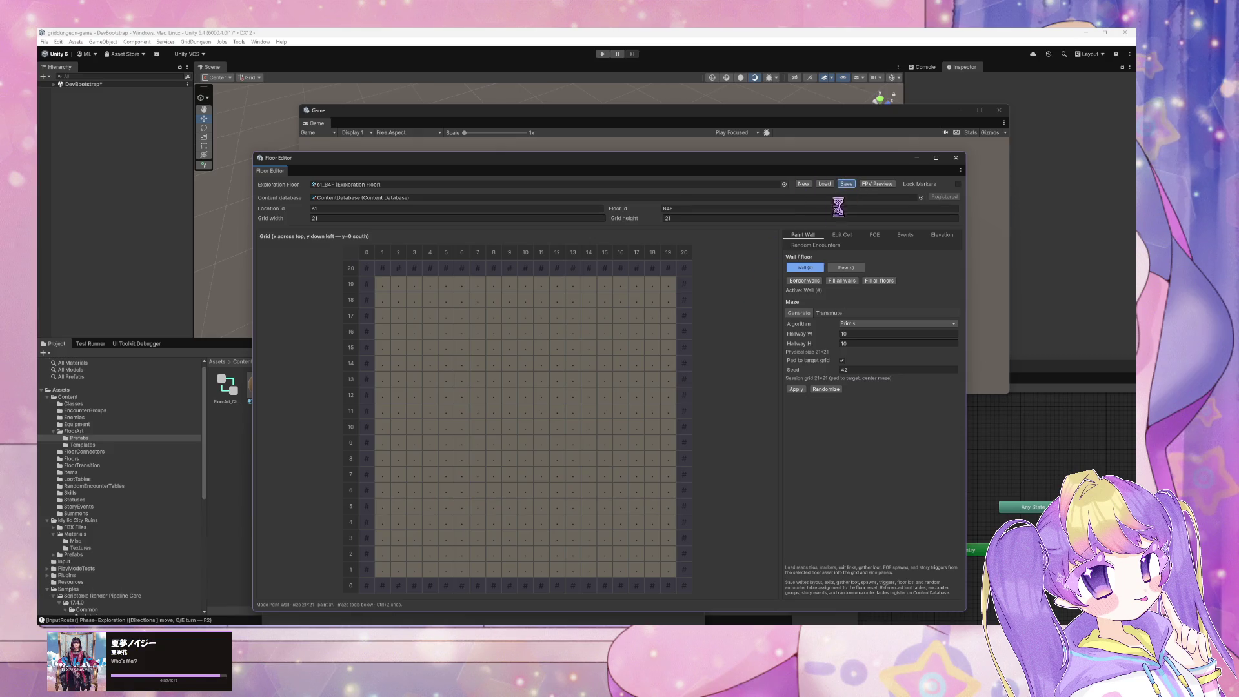
{"action": "left_click", "coordinate": [632, 364]}
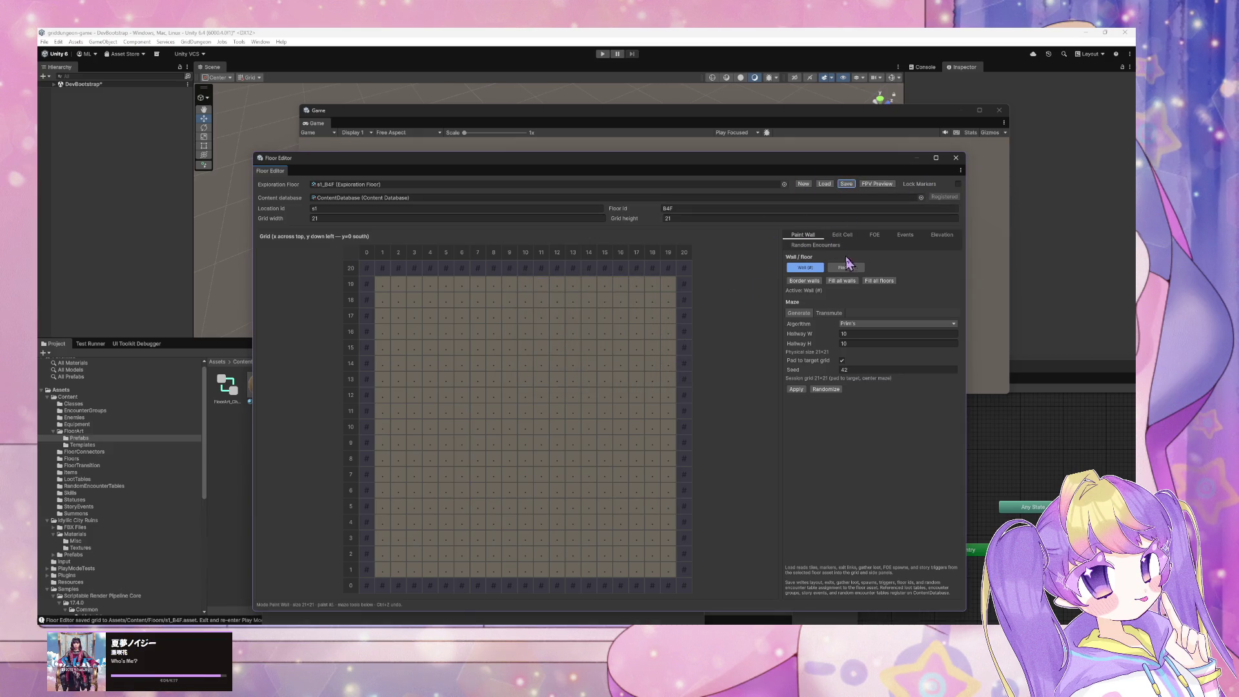
{"action": "left_click", "coordinate": [941, 236]}
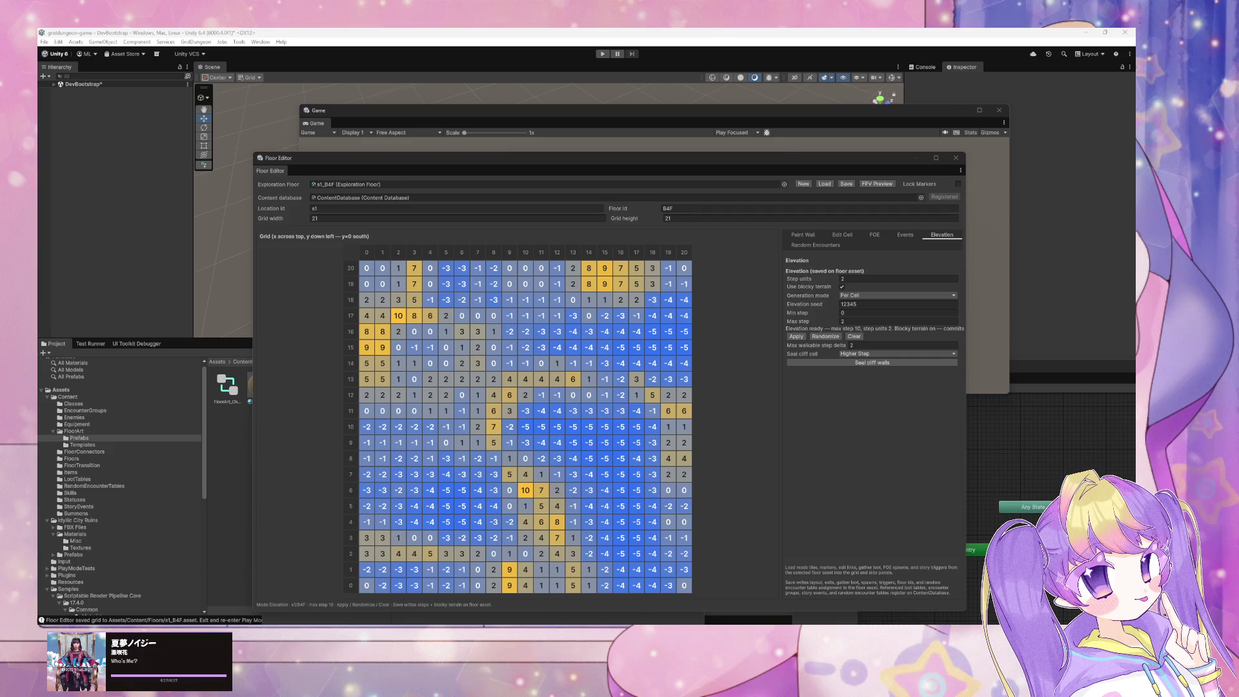
{"action": "left_click", "coordinate": [877, 183]}
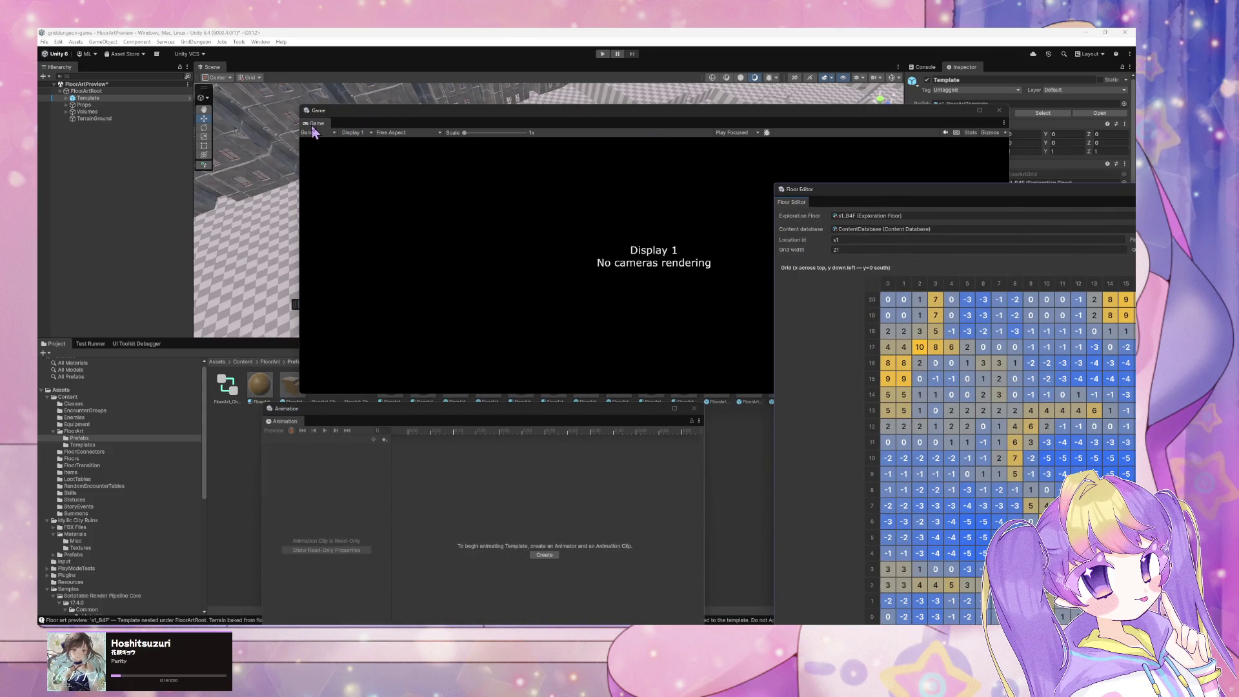
Dock the Game view beside Scene and orbit around the s1_B4F floor's walls and terrain
{"action": "left_click_drag", "start_coordinate": [312, 128], "coordinate": [251, 69]}
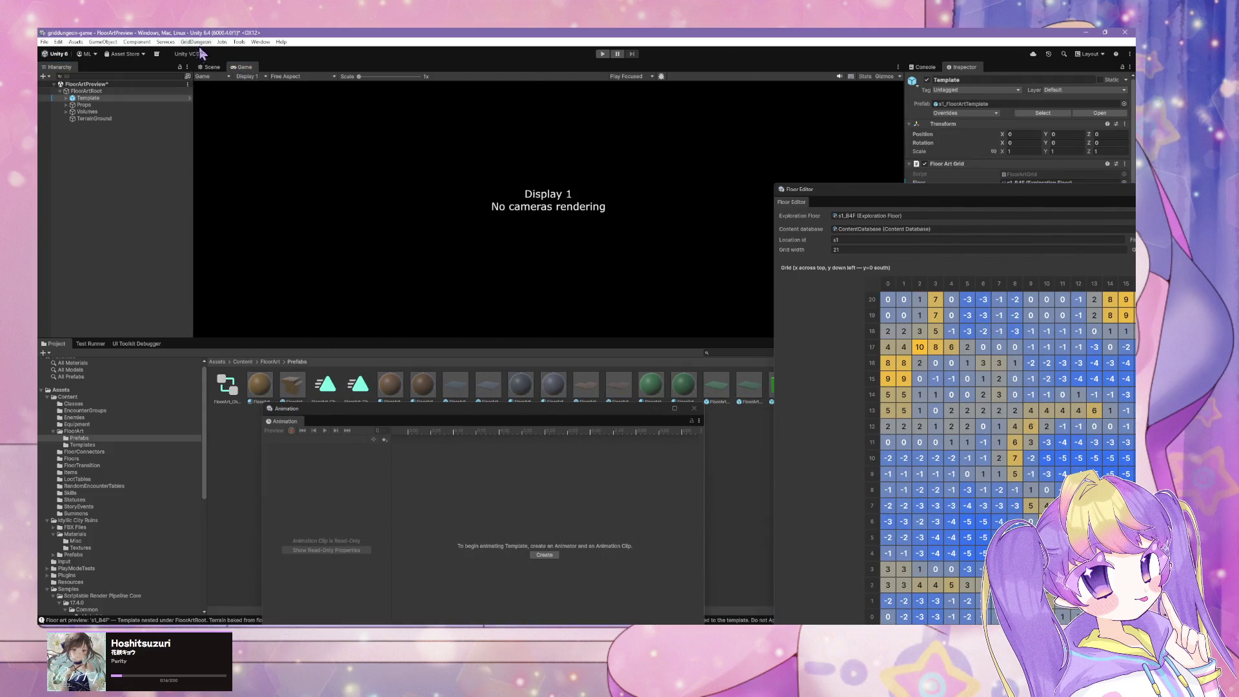
{"action": "left_click", "coordinate": [210, 67]}
{"action": "mouse_move", "coordinate": [573, 188]}
{"action": "left_mouse_down"}
{"action": "mouse_move", "coordinate": [735, 95]}
{"action": "mouse_move", "coordinate": [798, 111]}
{"action": "mouse_move", "coordinate": [774, 135]}
{"action": "left_mouse_up"}
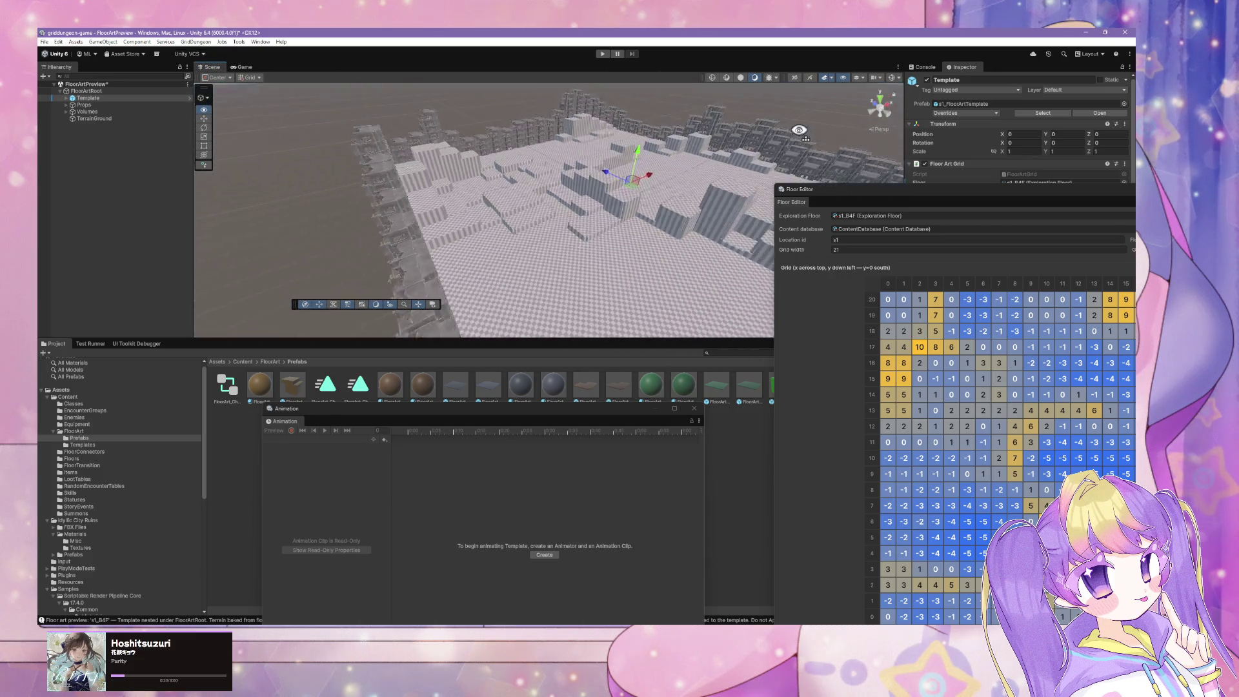
{"action": "scroll", "coordinate": [761, 148], "scroll_direction": "down", "scroll_amount": 8}
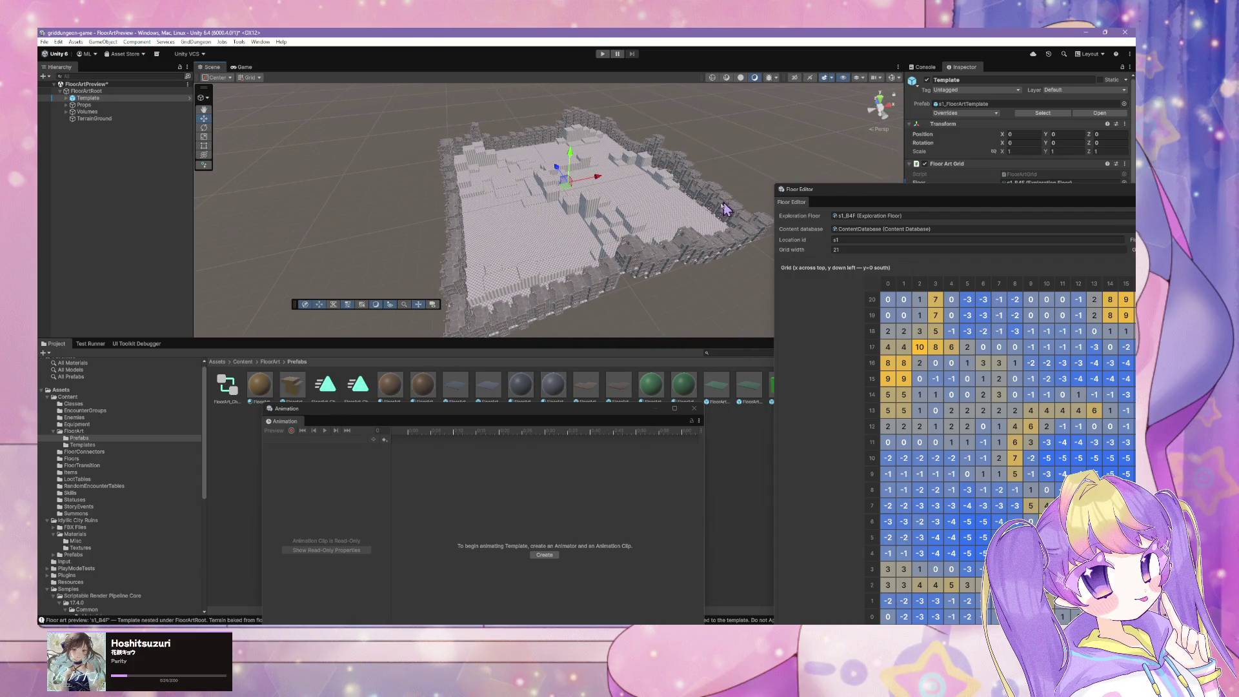
{"action": "mouse_move", "coordinate": [647, 219]}
{"action": "left_mouse_down"}
{"action": "mouse_move", "coordinate": [687, 183]}
{"action": "mouse_move", "coordinate": [734, 170]}
{"action": "mouse_move", "coordinate": [852, 223]}
{"action": "mouse_move", "coordinate": [896, 193]}
{"action": "mouse_move", "coordinate": [919, 239]}
{"action": "left_mouse_up"}
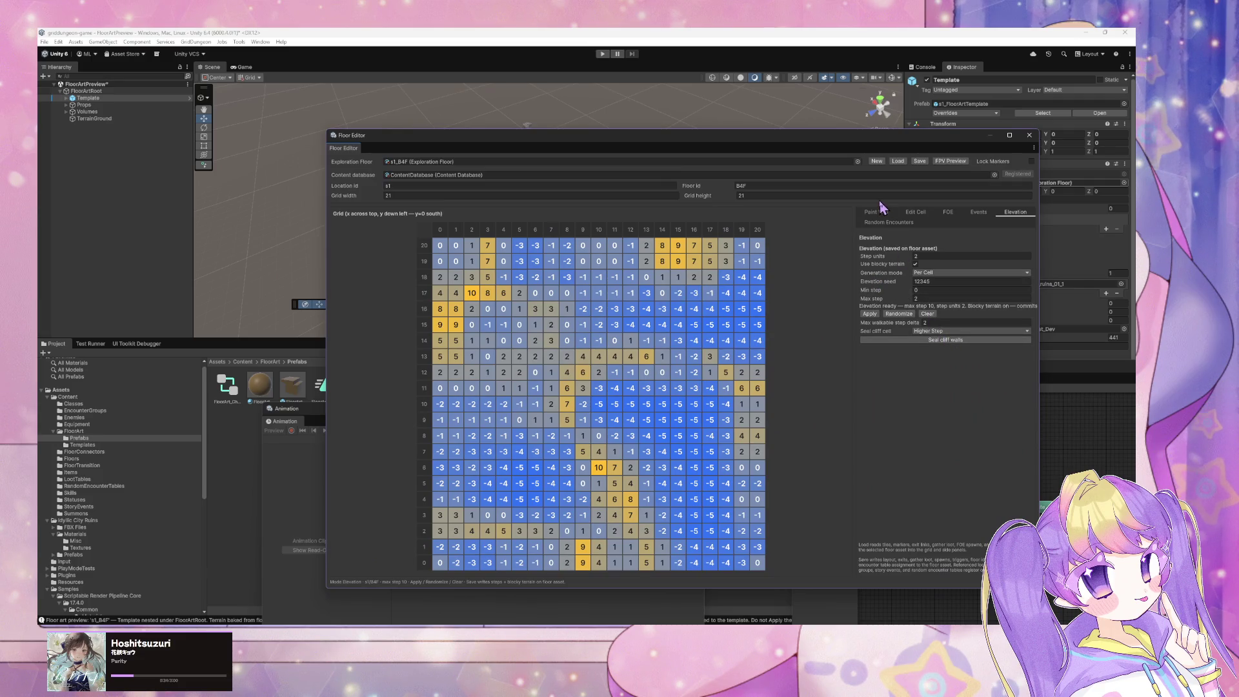
Randomize elevation using Fixed Chunk and Fractal Noise modes, then reload s1_B4F's saved elevation
{"action": "left_click", "coordinate": [898, 314]}
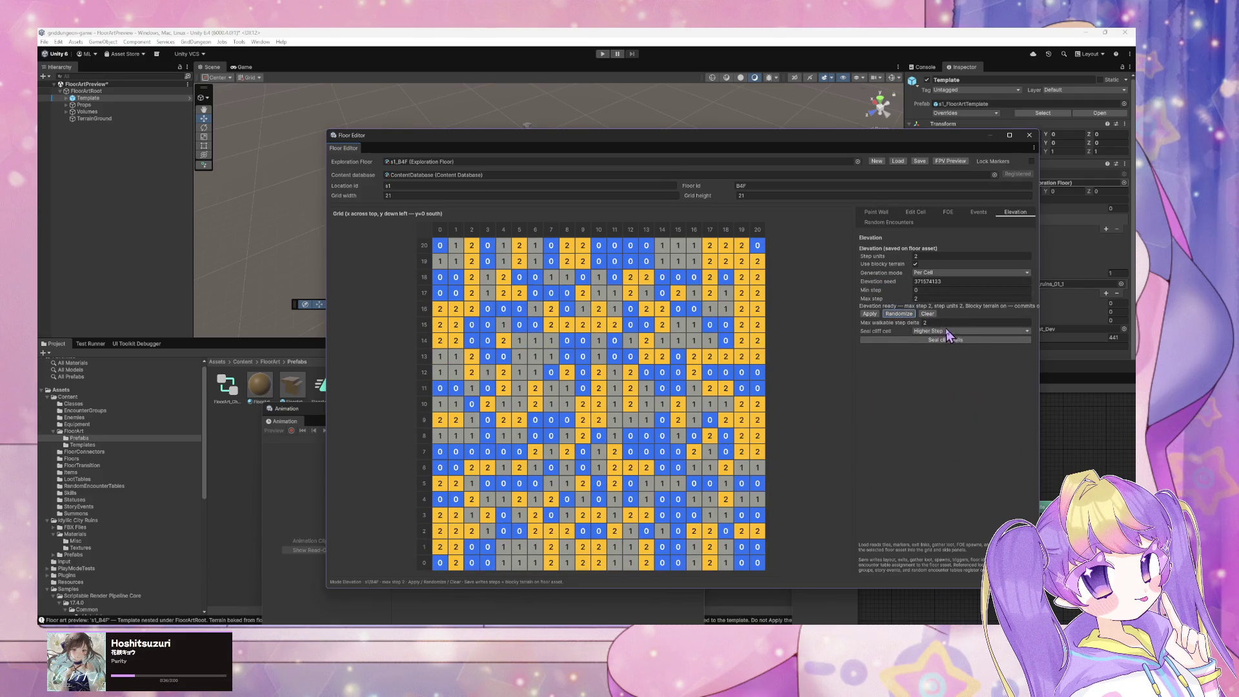
{"action": "left_click", "coordinate": [937, 276]}
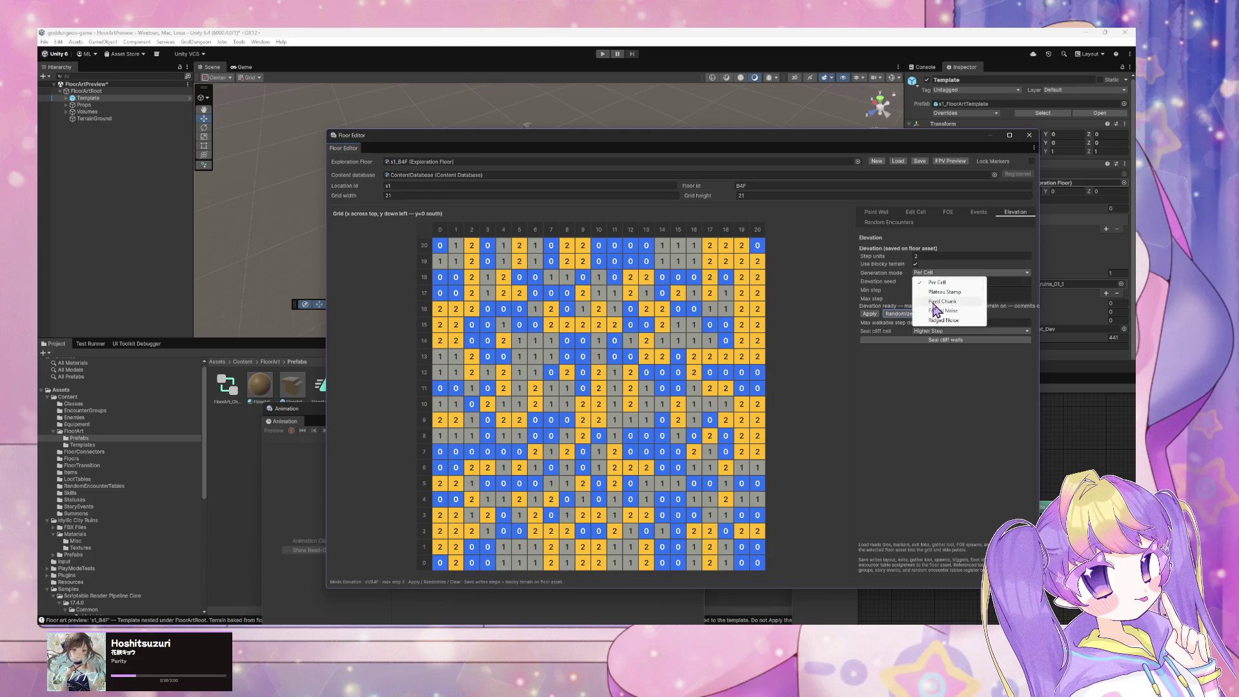
{"action": "left_click", "coordinate": [938, 301]}
{"action": "left_click", "coordinate": [933, 274]}
{"action": "left_click", "coordinate": [936, 310]}
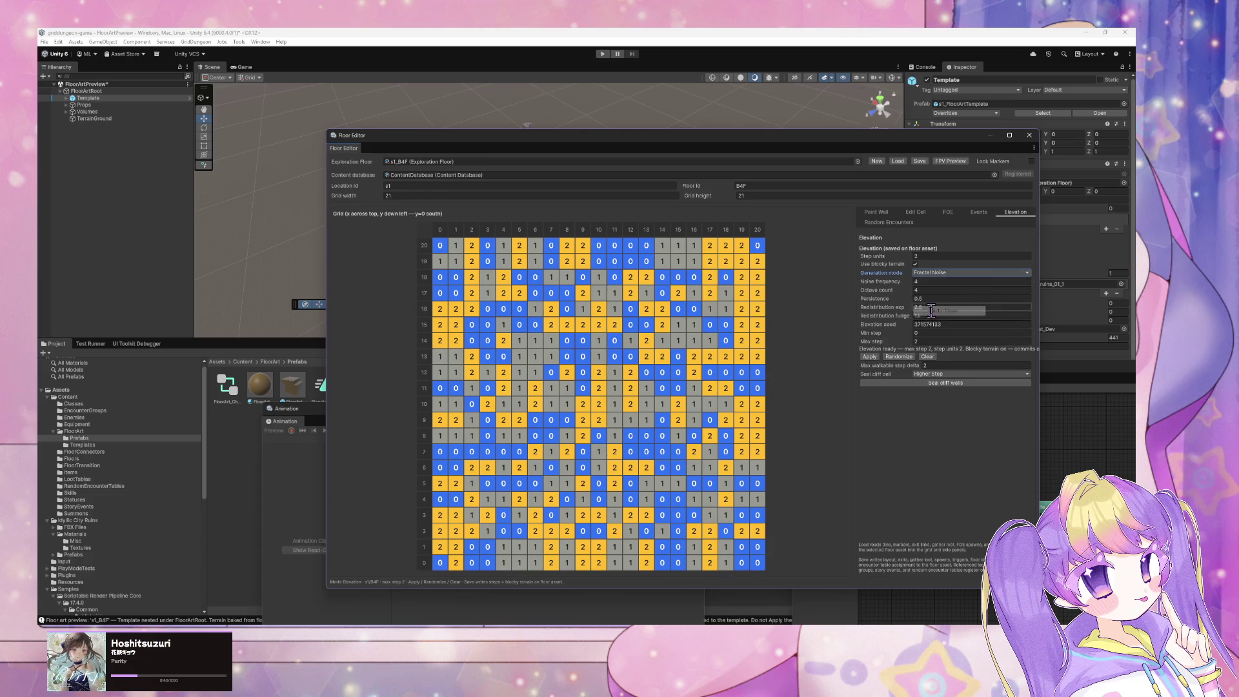
{"action": "left_click", "coordinate": [898, 356]}
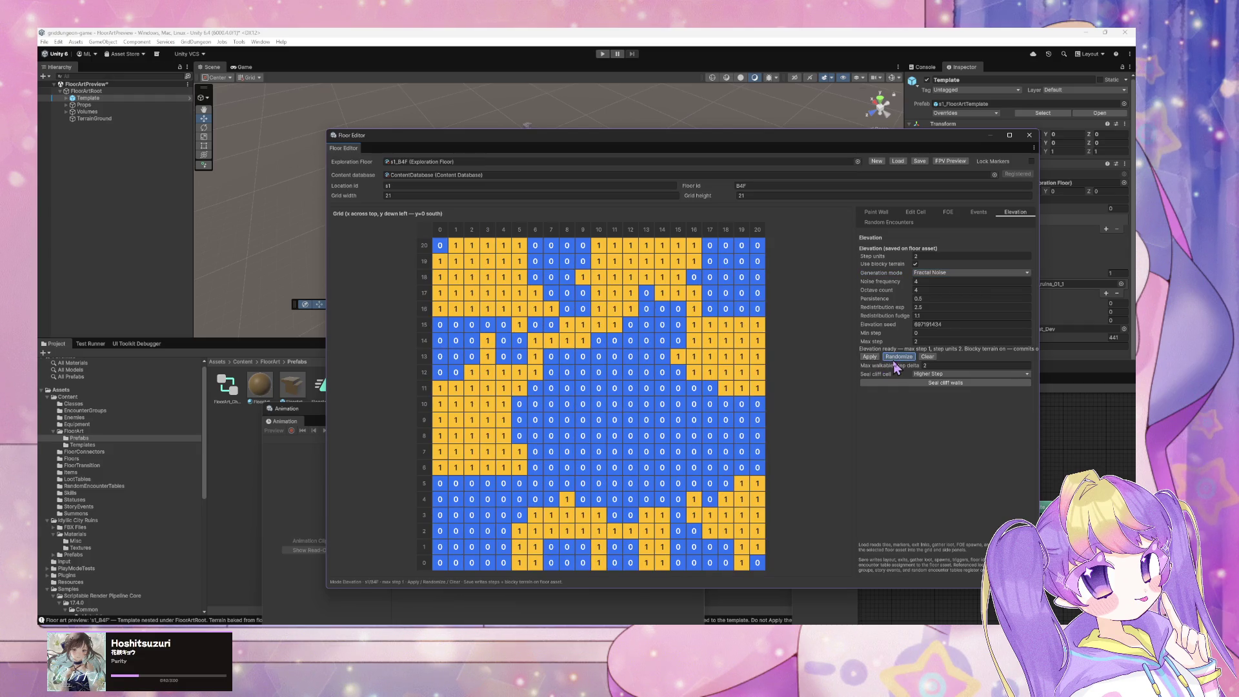
{"action": "left_click", "coordinate": [897, 359]}
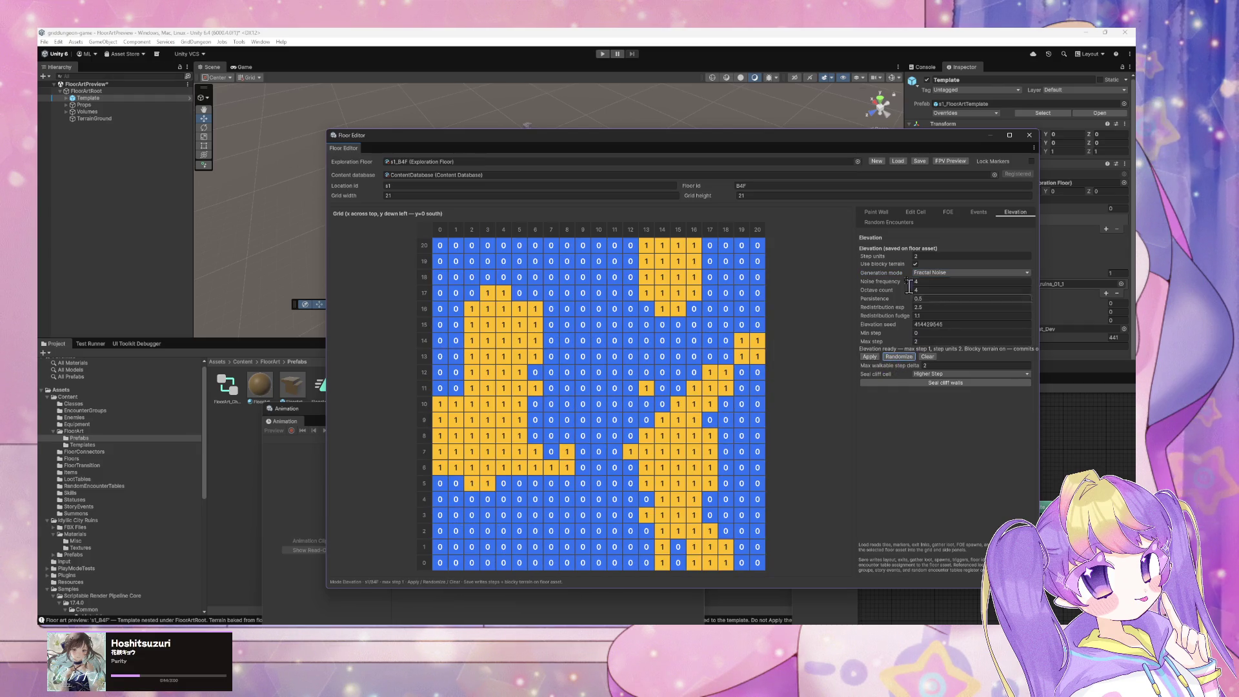
{"action": "left_click", "coordinate": [897, 161]}
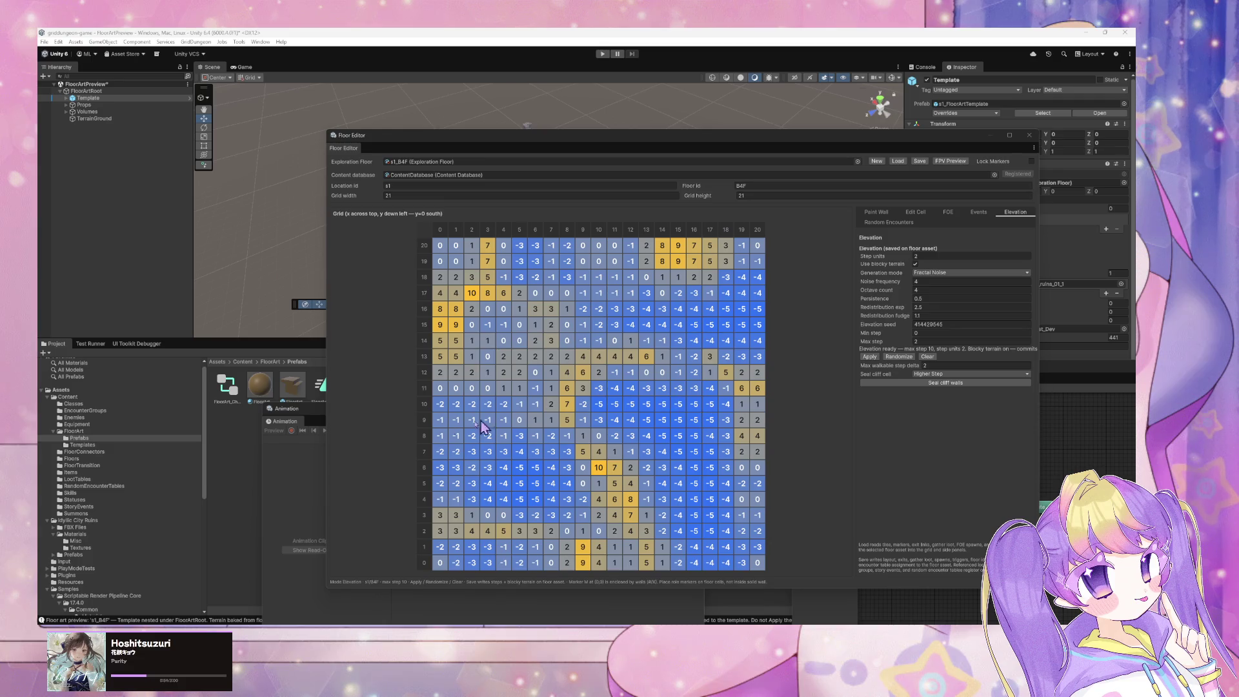
{"action": "key", "text": "alt+Tab"}
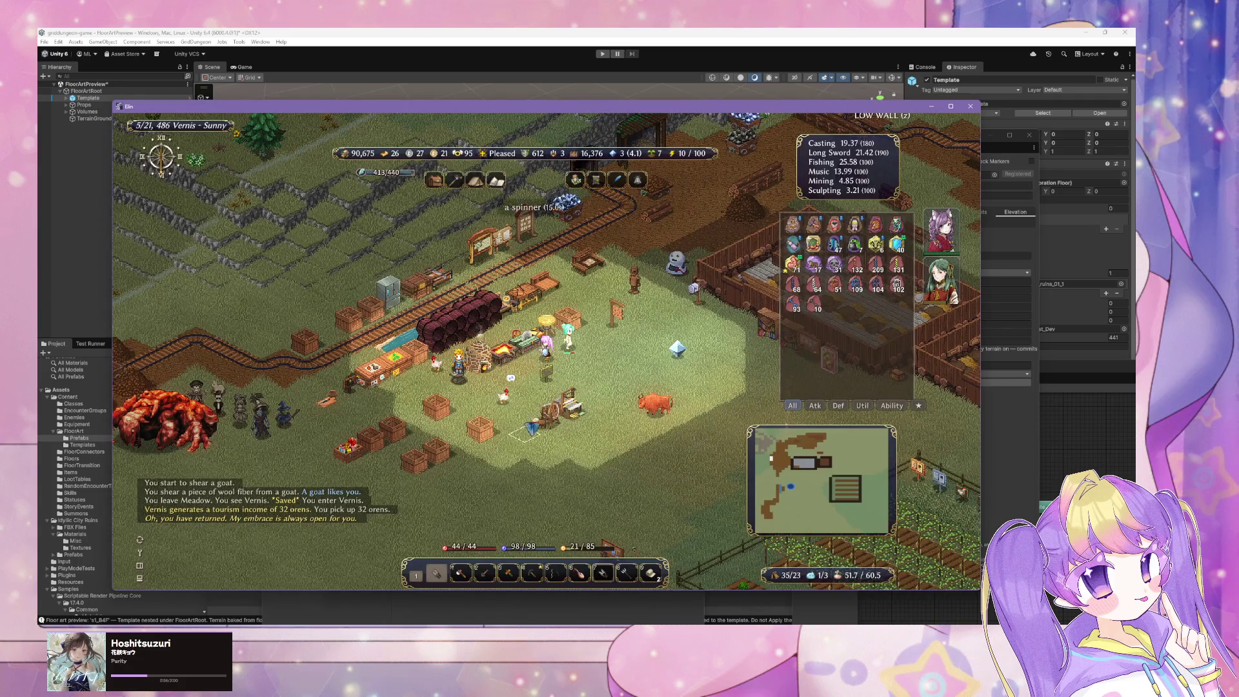
{"action": "right_click", "coordinate": [493, 384]}
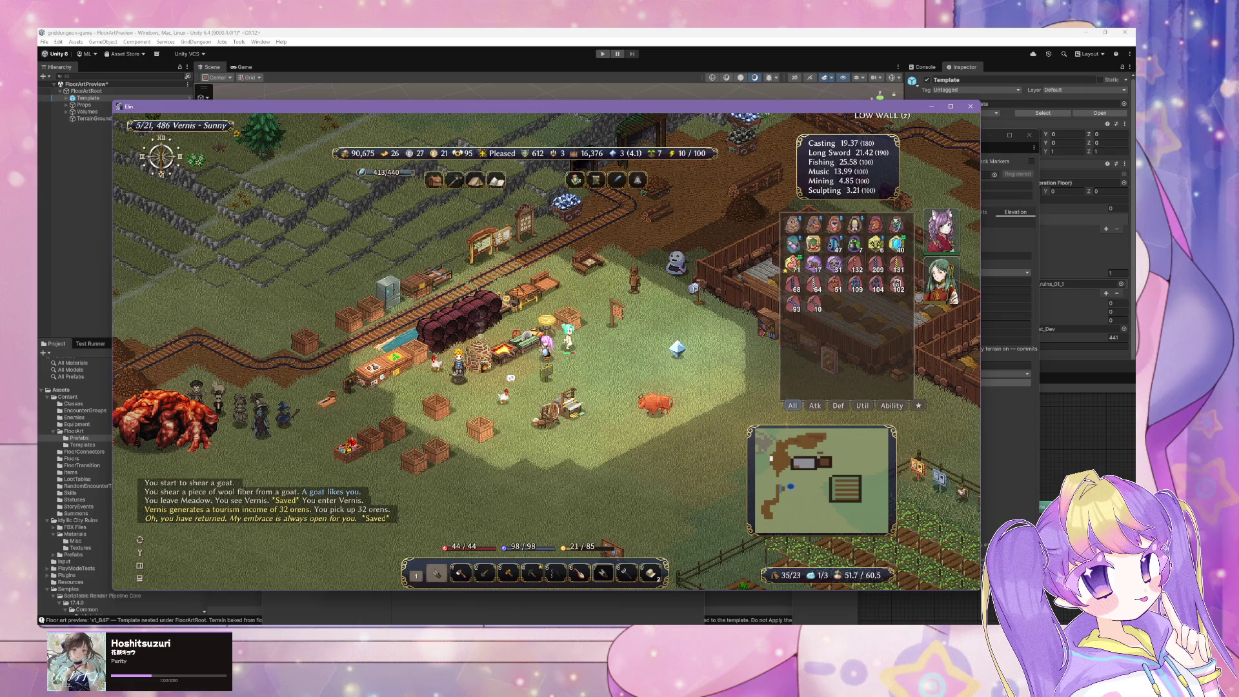
{"action": "left_click", "coordinate": [535, 31]}
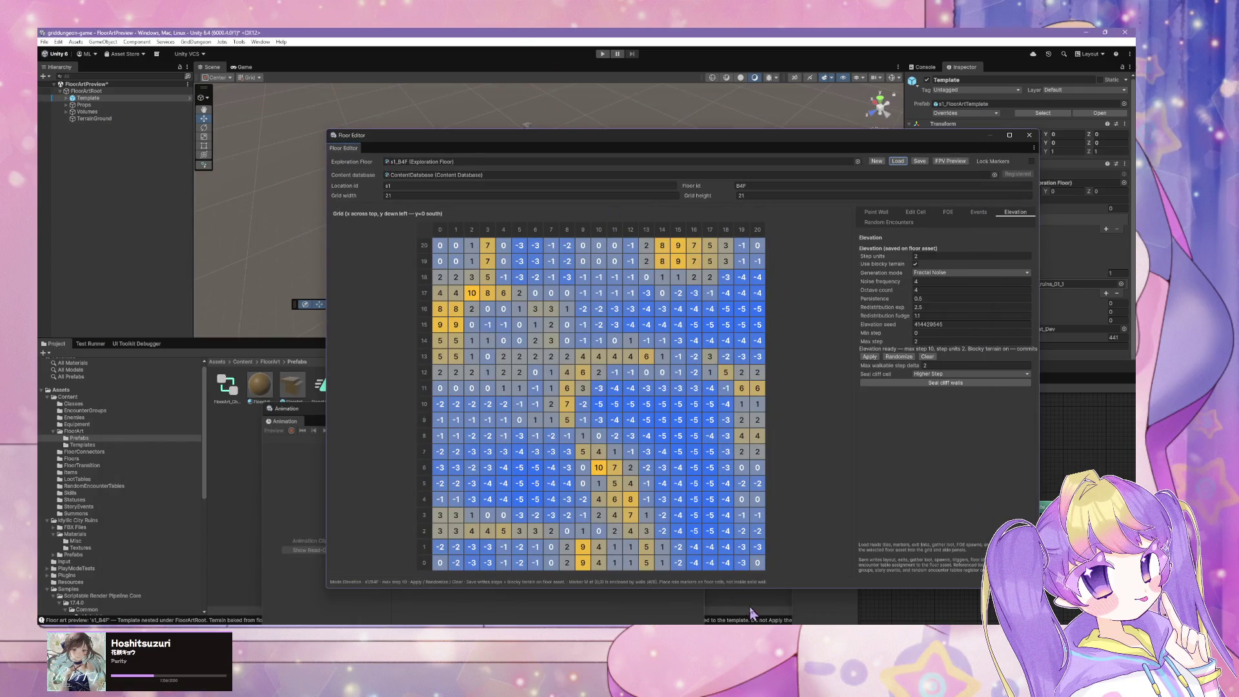
{"action": "key", "text": "alt+Tab"}
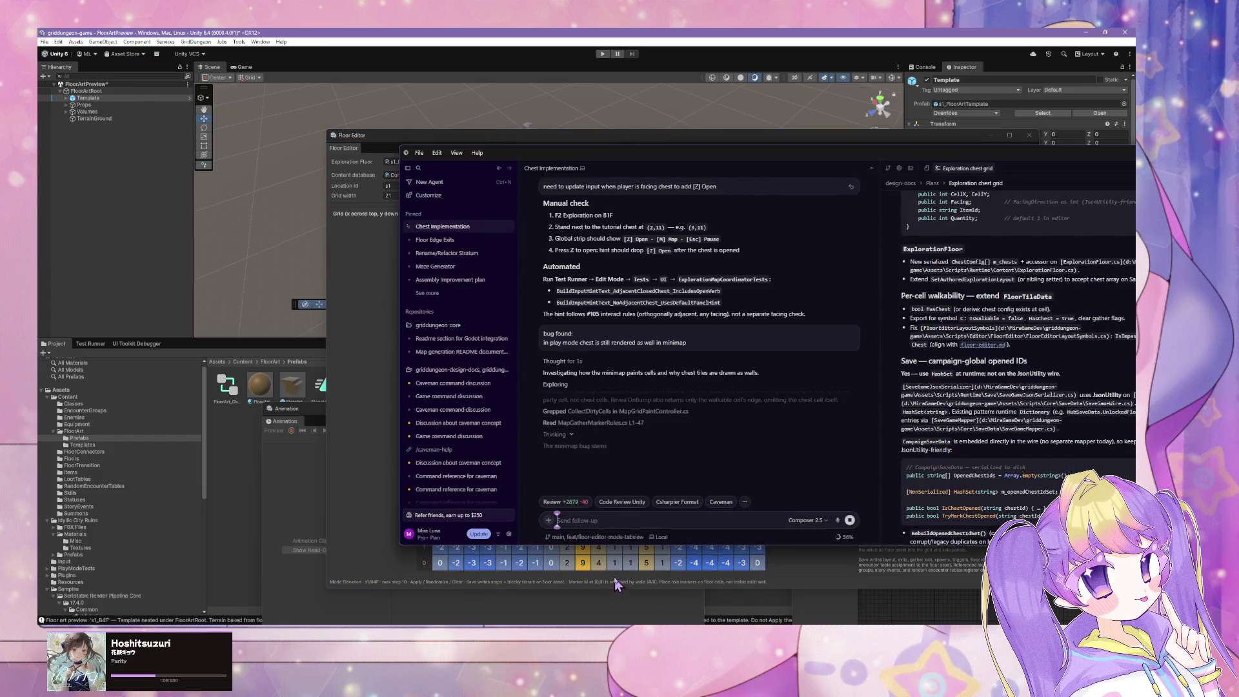
Open and dismiss the clipboard menu on the Chest Implementation chat's follow-up box
{"action": "right_click", "coordinate": [598, 521]}
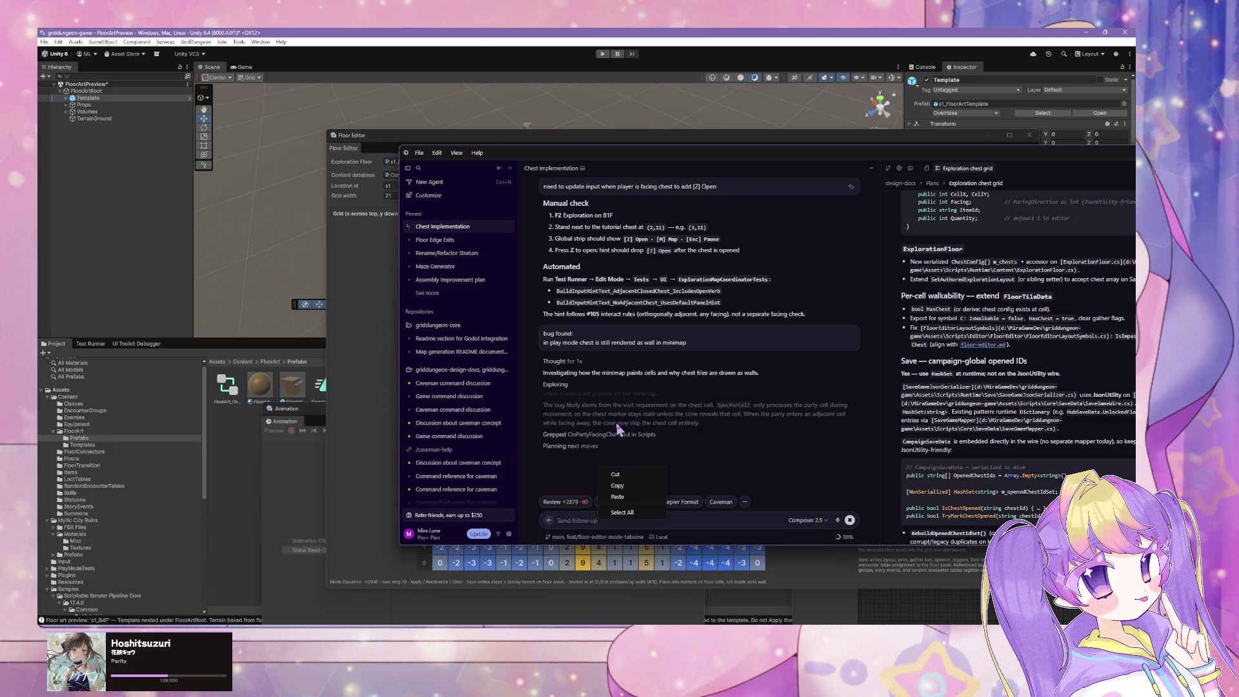
{"action": "left_click", "coordinate": [703, 439]}
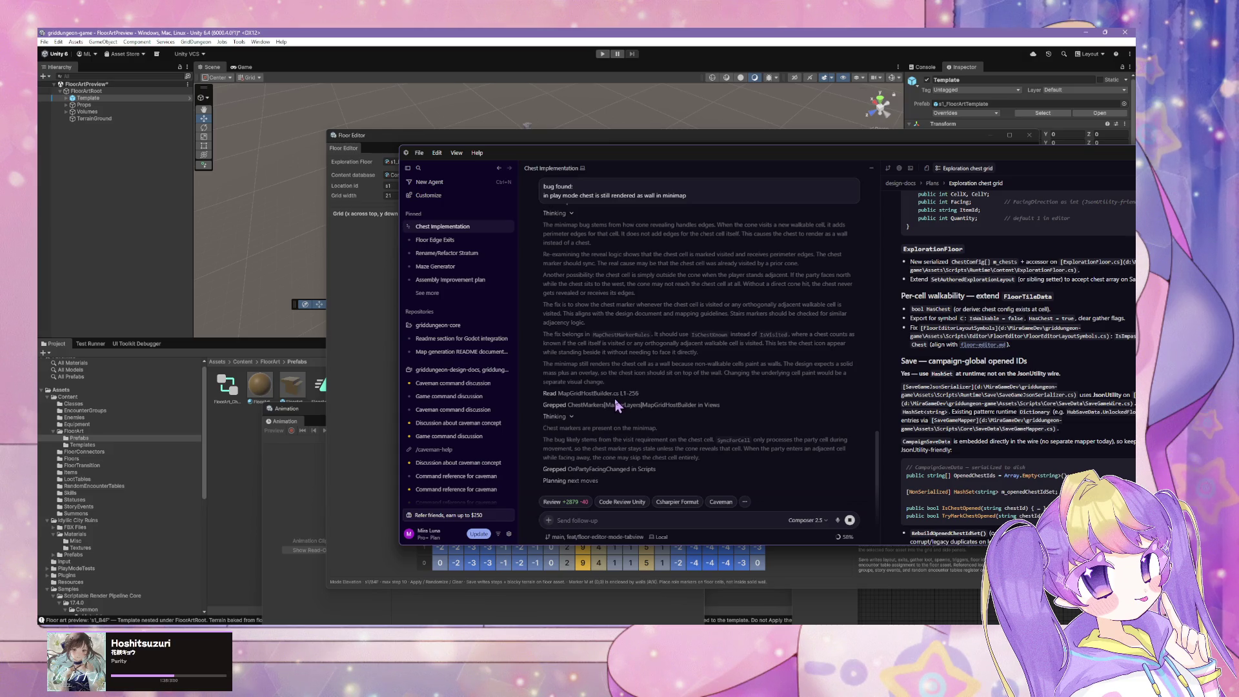
Scroll through the agent's chest-as-wall diagnosis and file reads in the Cursor chat
{"action": "scroll", "coordinate": [615, 404], "scroll_direction": "up", "scroll_amount": 5}
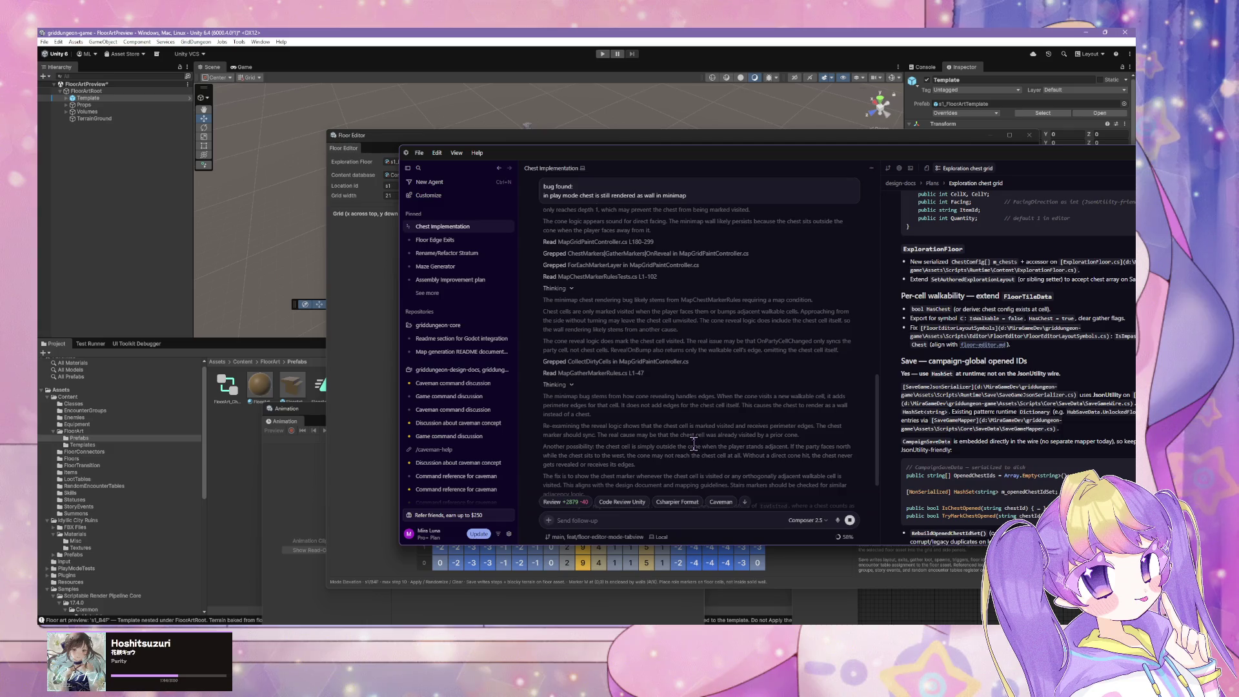
{"action": "scroll", "coordinate": [694, 445], "scroll_direction": "down", "scroll_amount": 2}
{"action": "scroll", "coordinate": [693, 450], "scroll_direction": "down", "scroll_amount": 8}
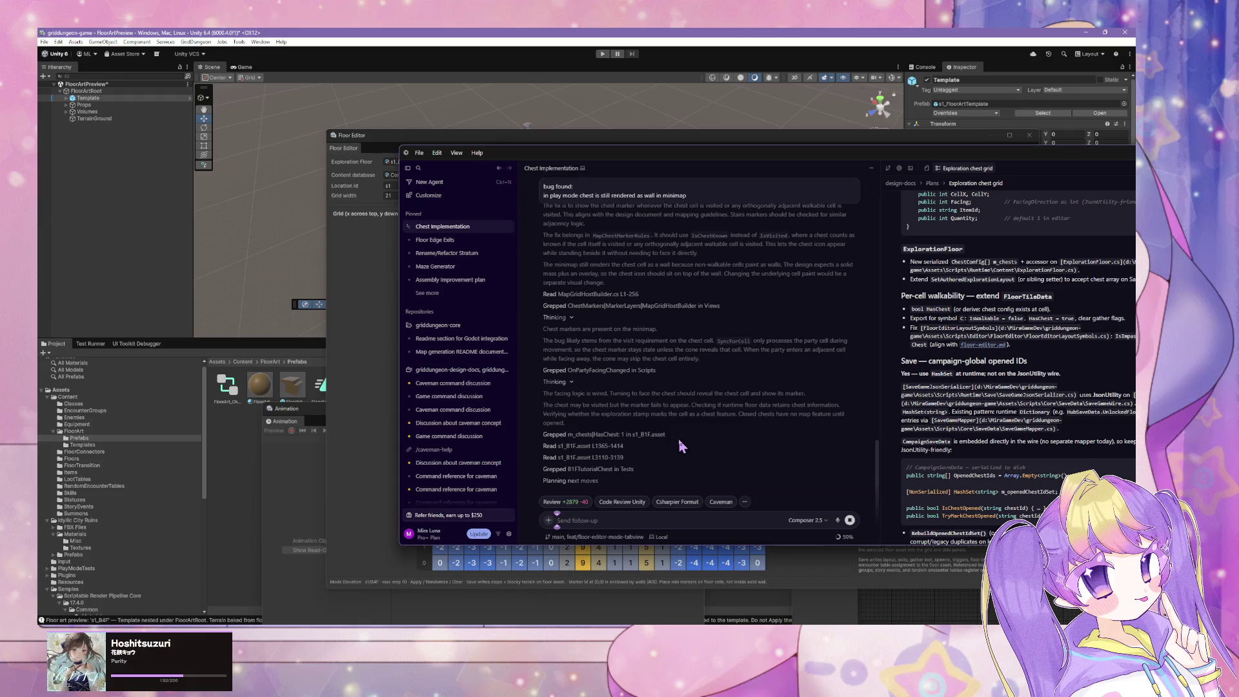
{"action": "mouse_move", "coordinate": [679, 444]}
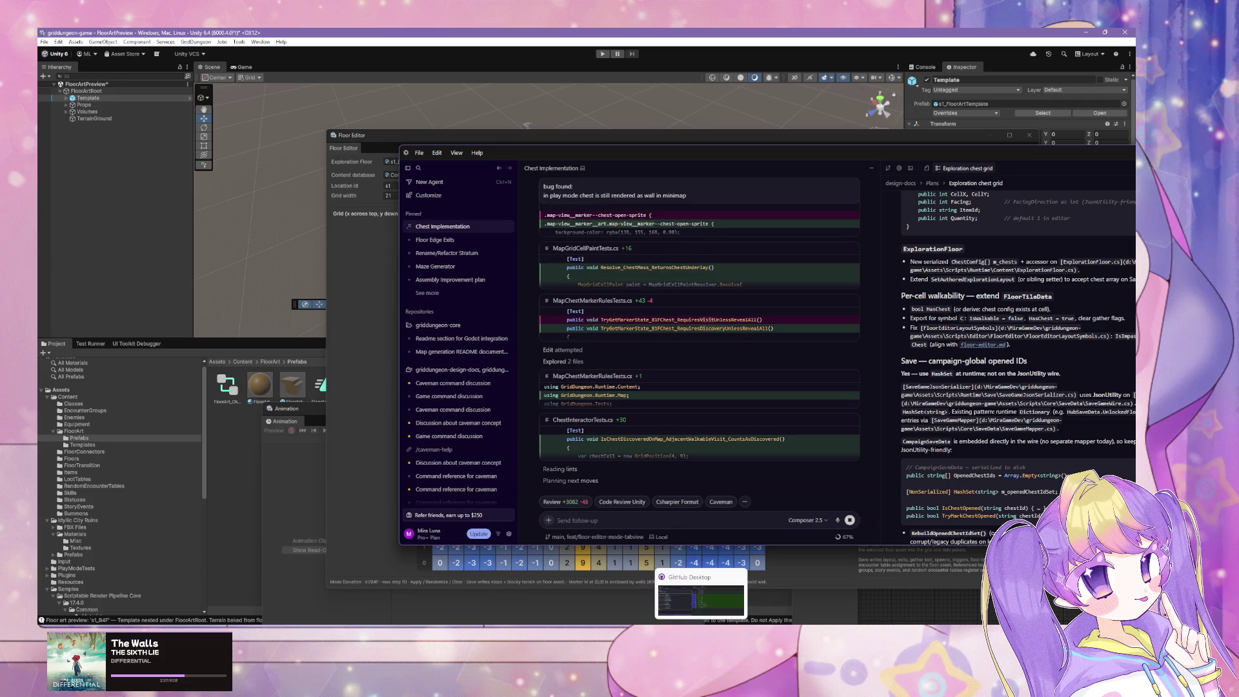
Show Cursor's taskbar jump list of pinned and recent workspaces, then dismiss it
{"action": "right_click", "coordinate": [660, 622]}
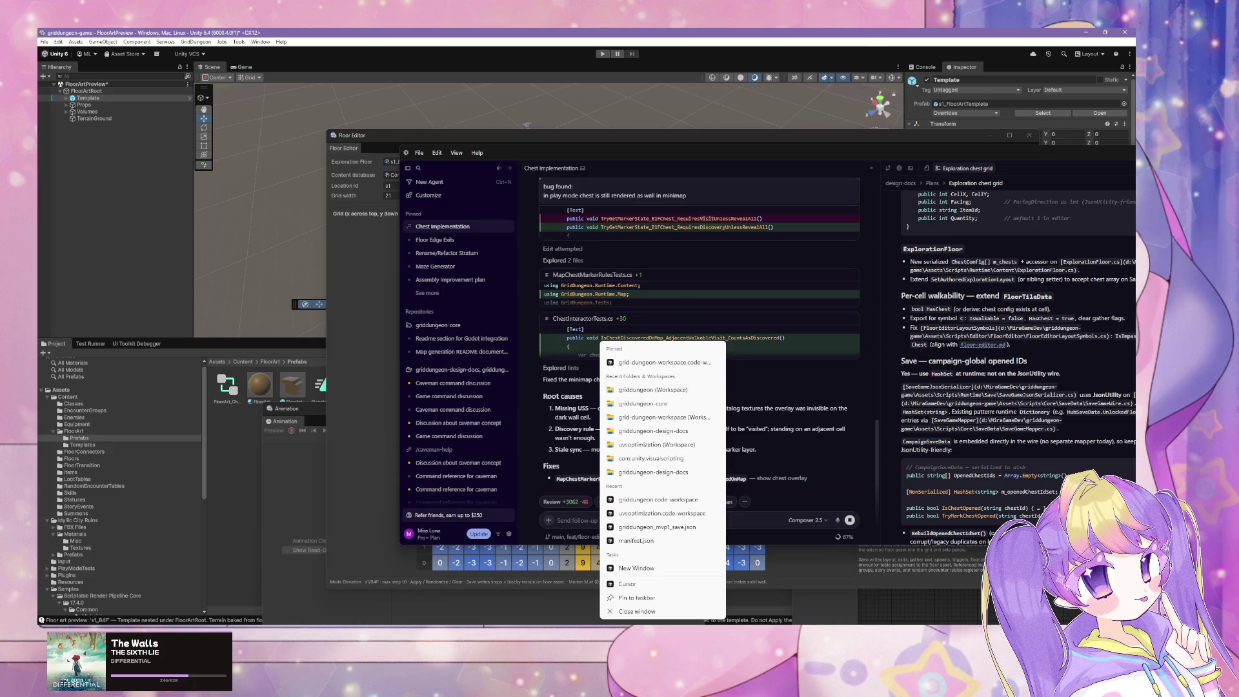
{"action": "key", "text": "Escape"}
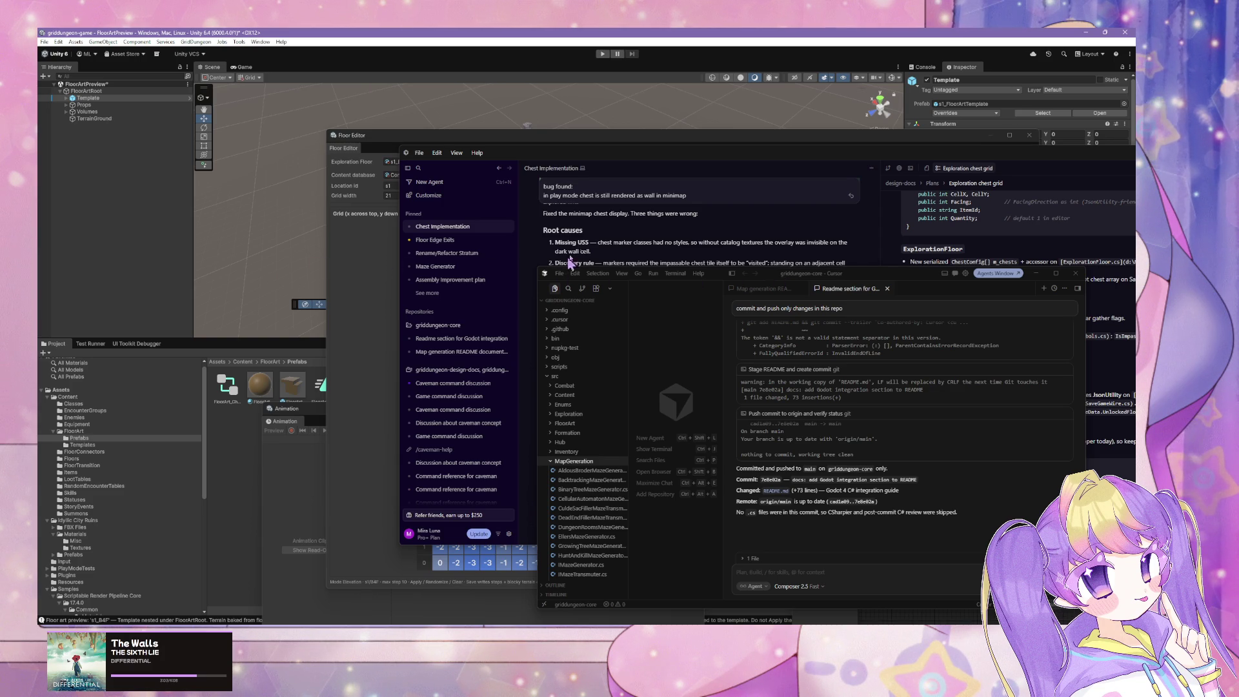
Move the core workspace window, expand .cursor/rules, and open clean-code-principles.mdc
{"action": "left_click_drag", "start_coordinate": [721, 279], "coordinate": [510, 157]}
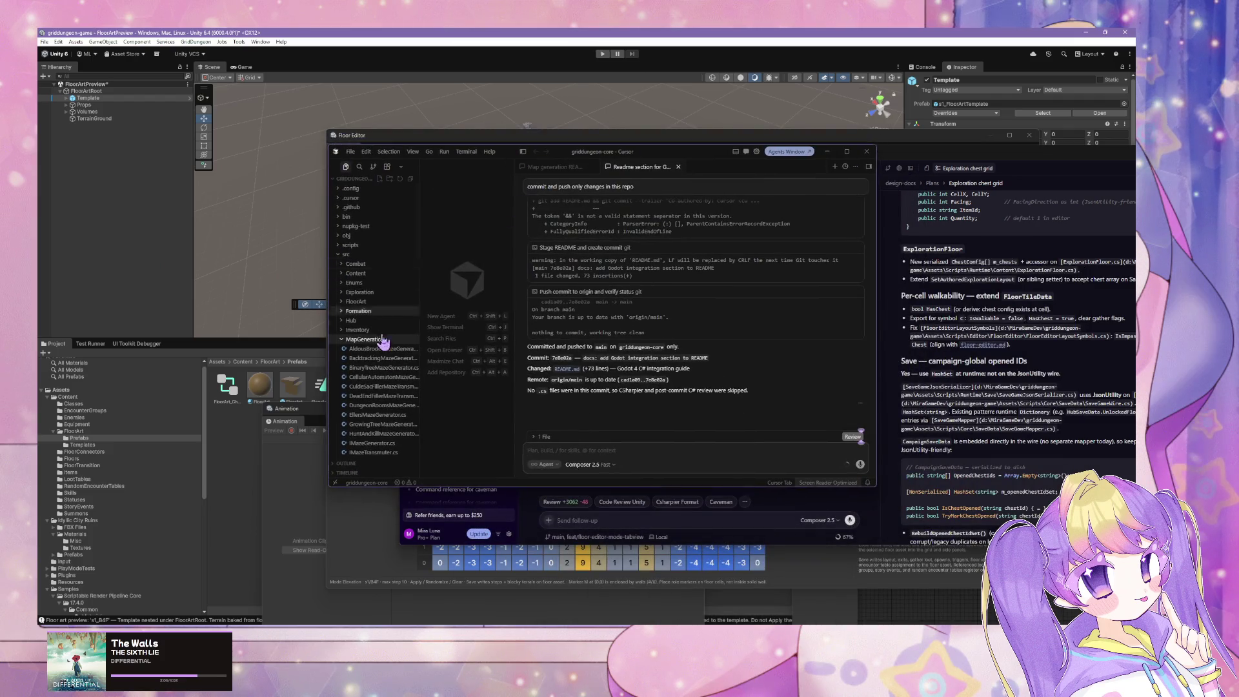
{"action": "left_click", "coordinate": [351, 197]}
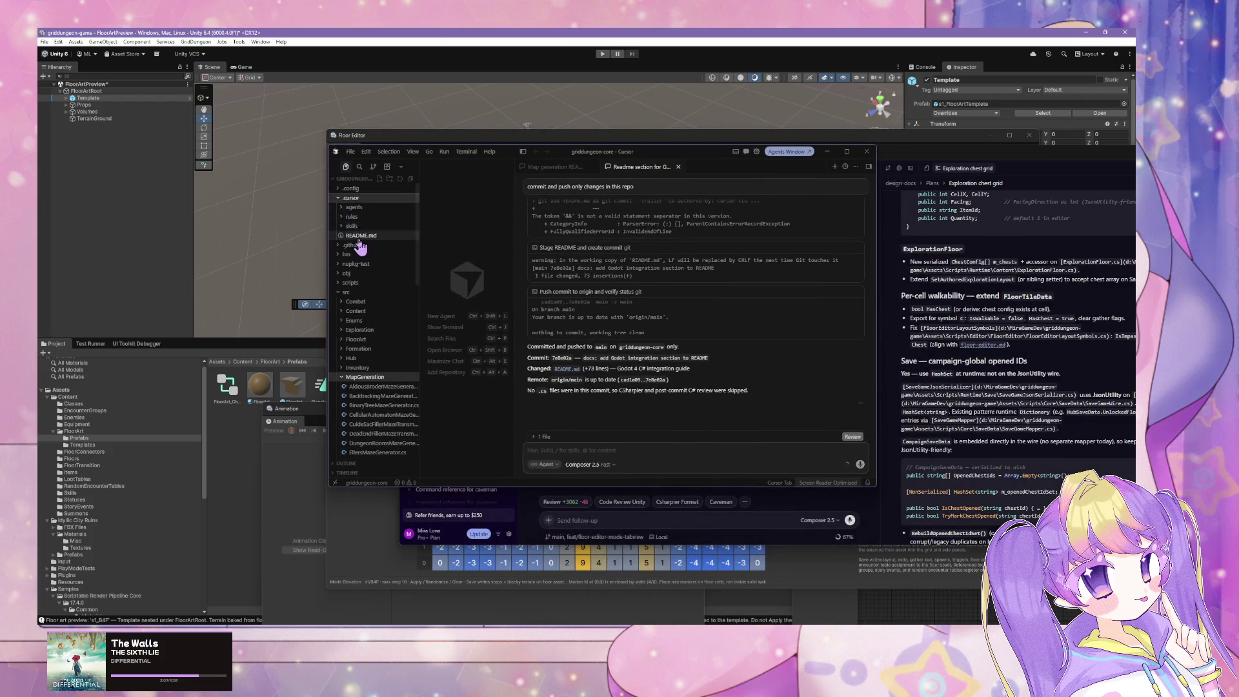
{"action": "left_click", "coordinate": [352, 216]}
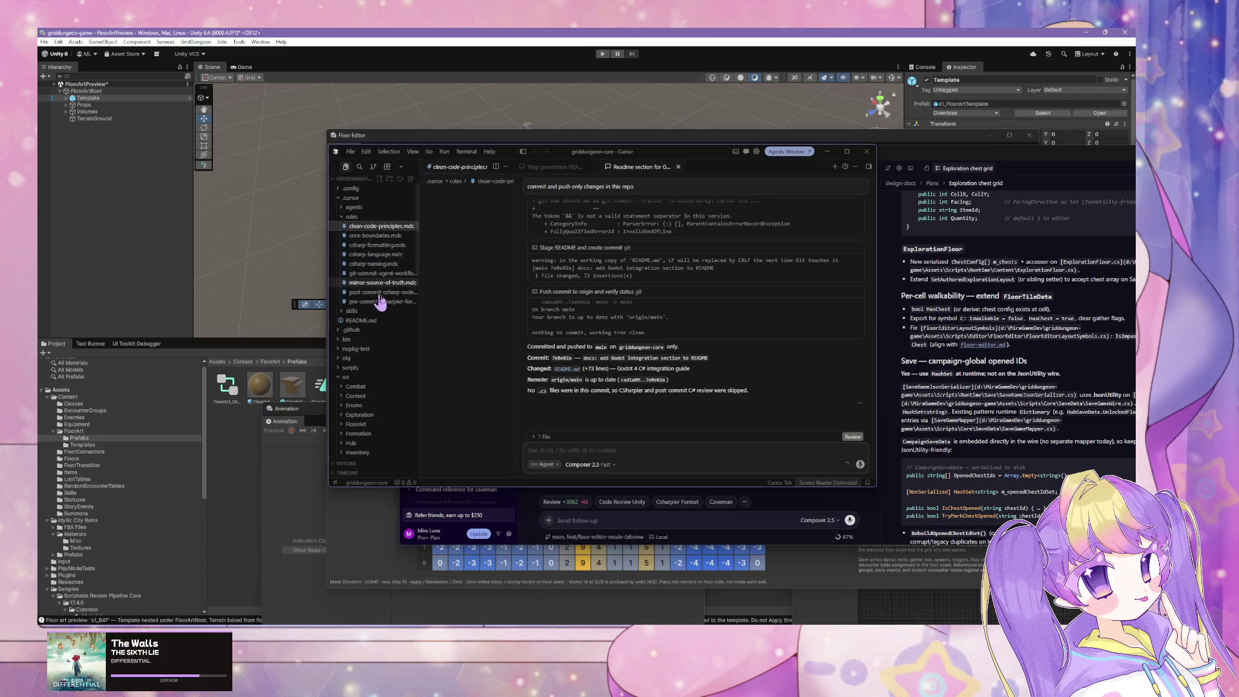
{"action": "left_click", "coordinate": [374, 226]}
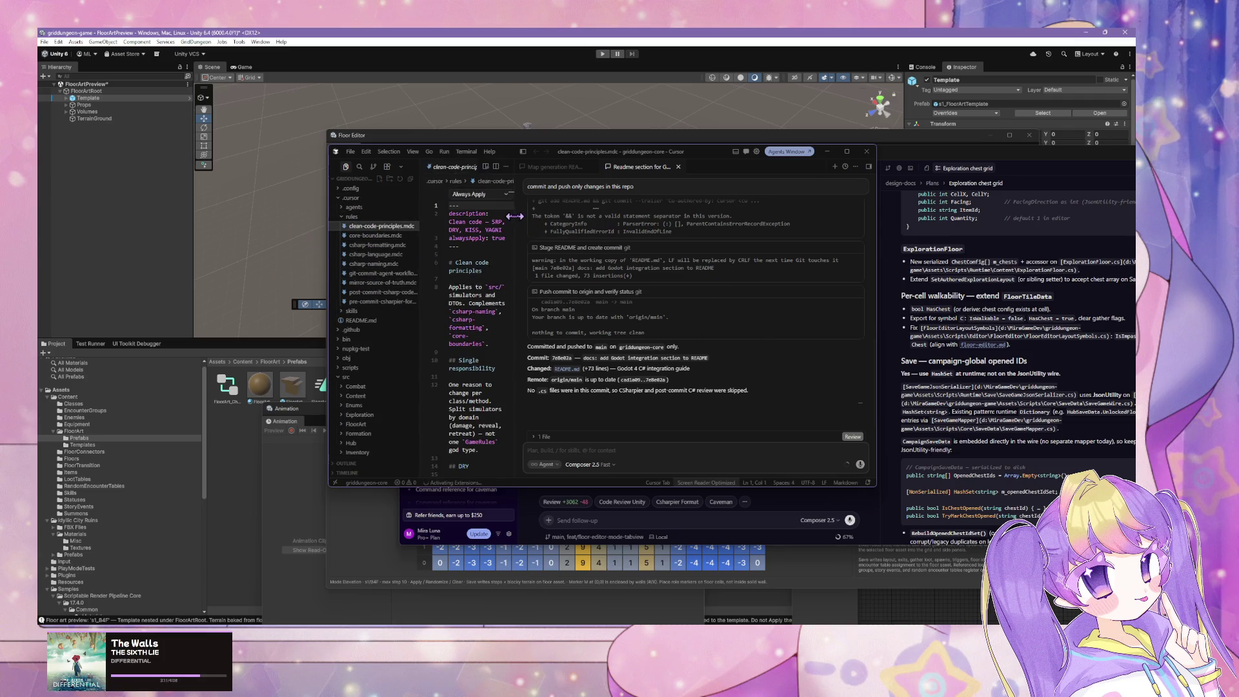
Widen the editor, switch to the map generation README conversation, then close the agent chat panel
{"action": "left_click_drag", "start_coordinate": [517, 213], "coordinate": [785, 214]}
{"action": "left_click", "coordinate": [868, 166]}
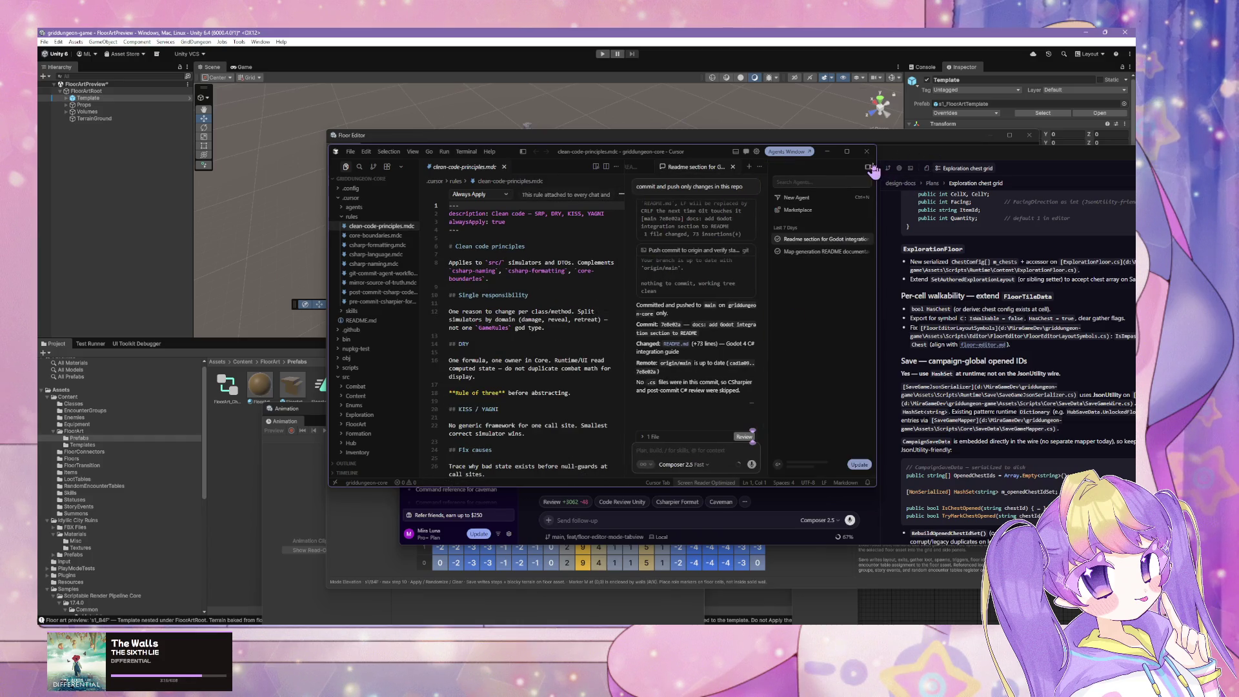
{"action": "left_click", "coordinate": [868, 166]}
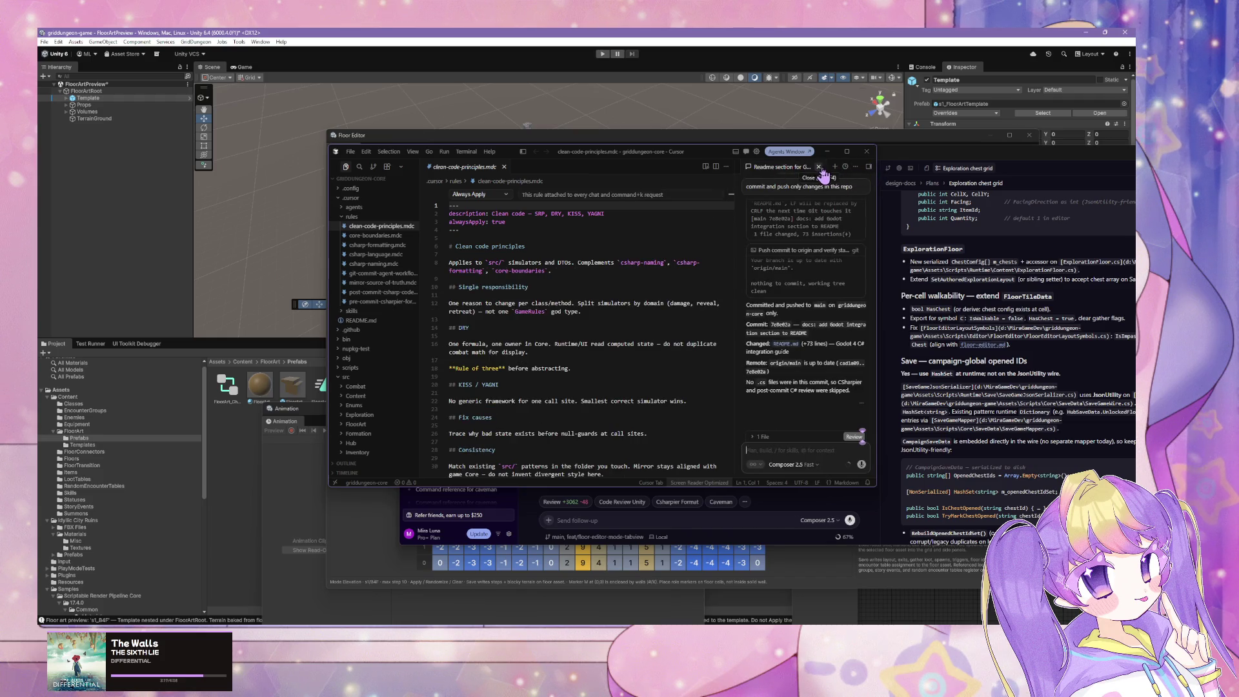
{"action": "left_click", "coordinate": [800, 171]}
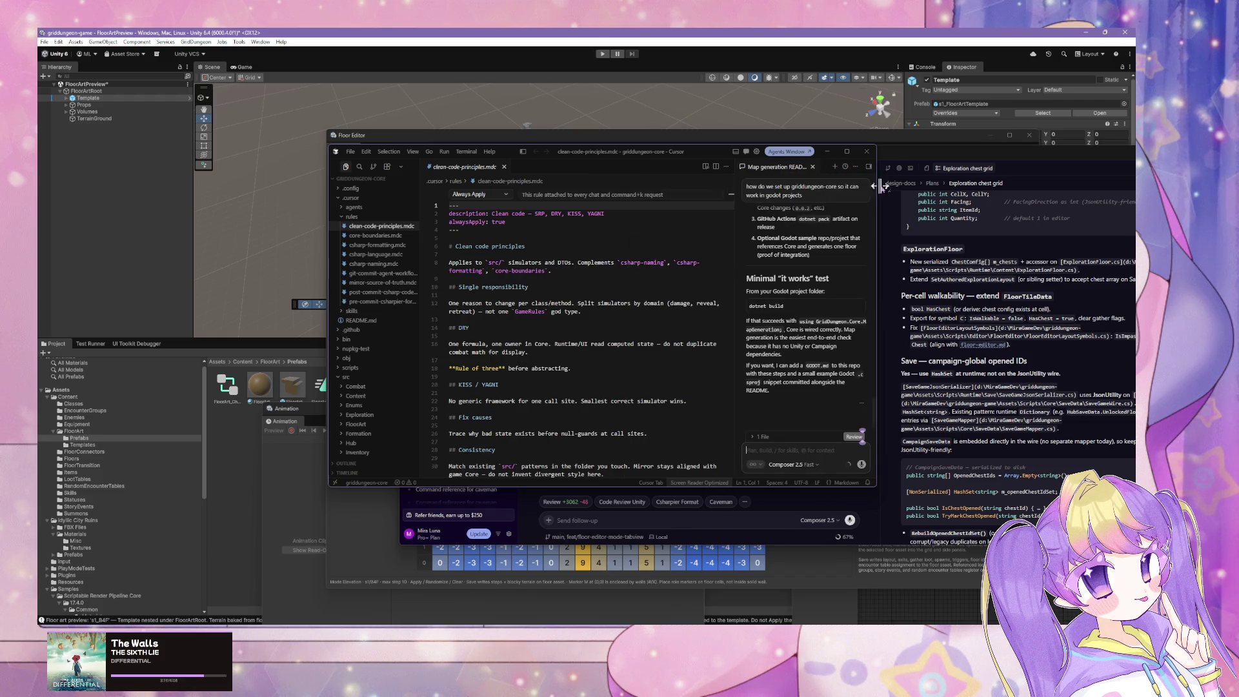
{"action": "left_click", "coordinate": [813, 169]}
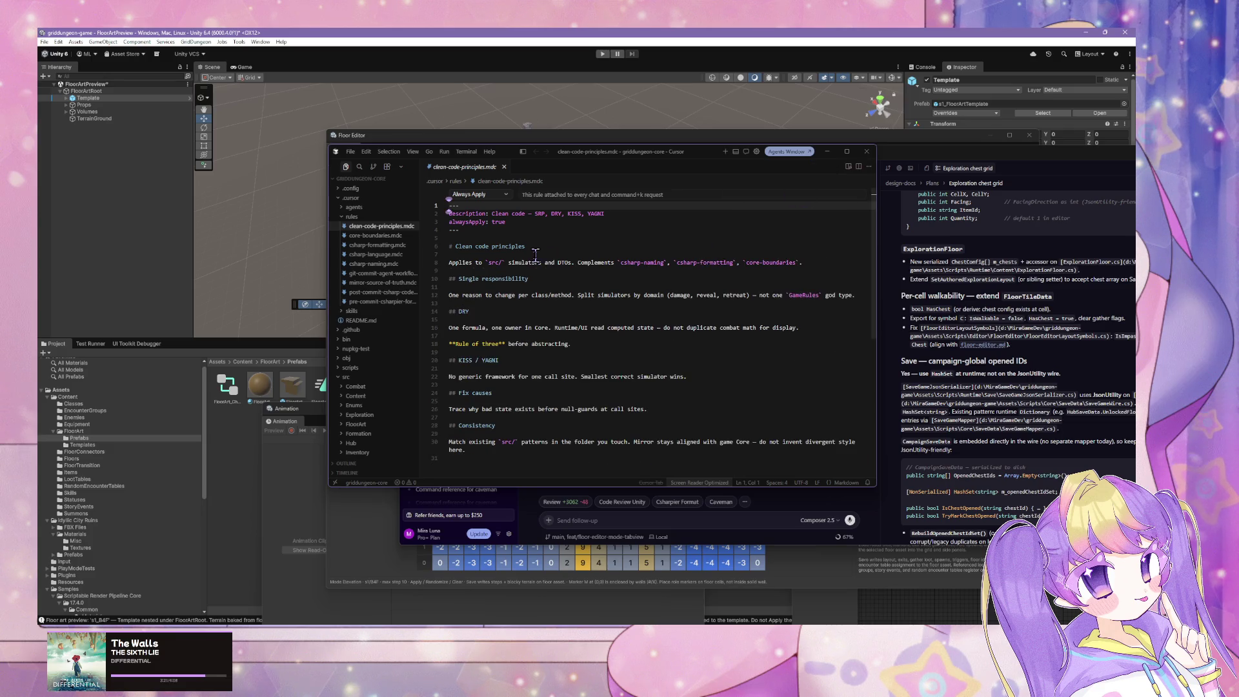
Read core-boundaries, csharp-formatting, csharp-language and csharp-naming .mdc rules in turn
{"action": "left_click", "coordinate": [352, 311]}
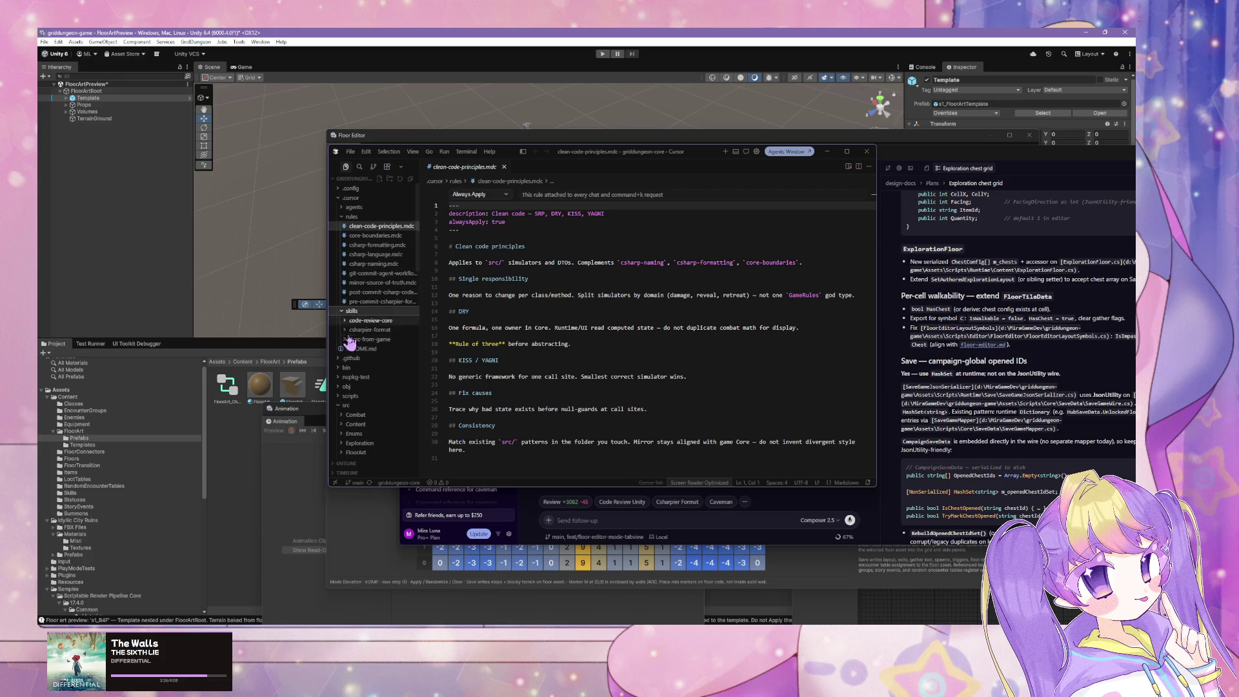
{"action": "left_click", "coordinate": [377, 236]}
{"action": "left_click", "coordinate": [379, 247]}
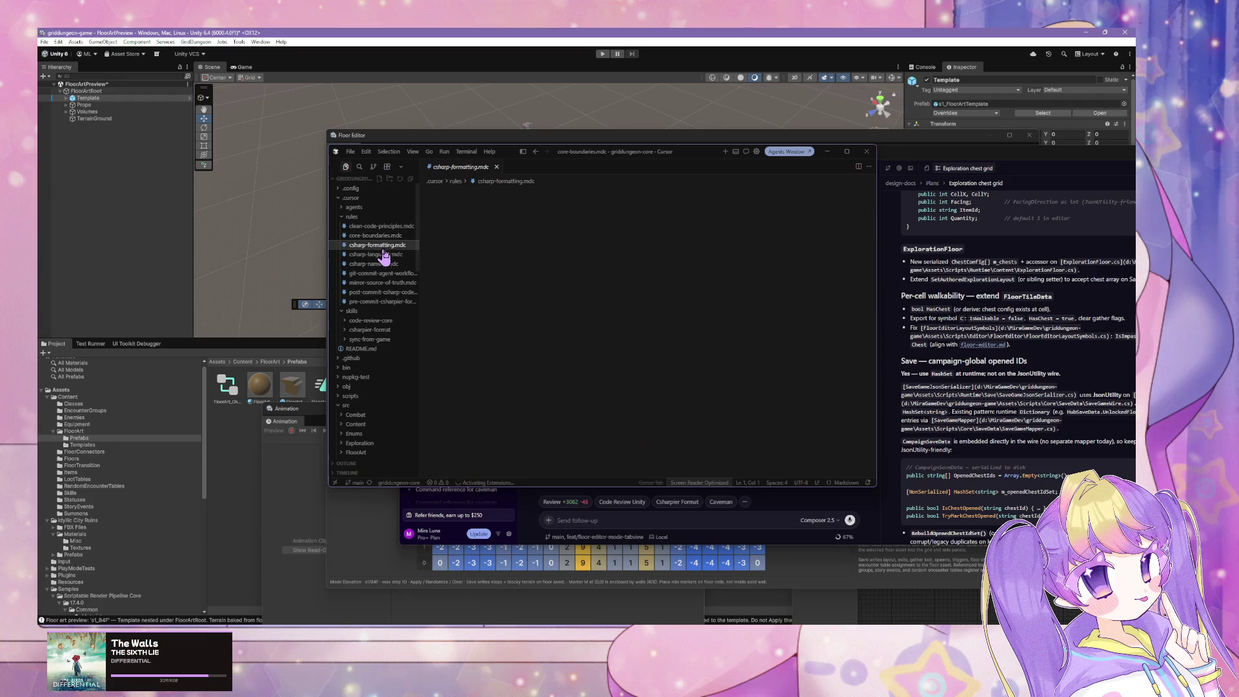
{"action": "scroll", "coordinate": [523, 270], "scroll_direction": "down", "scroll_amount": 4}
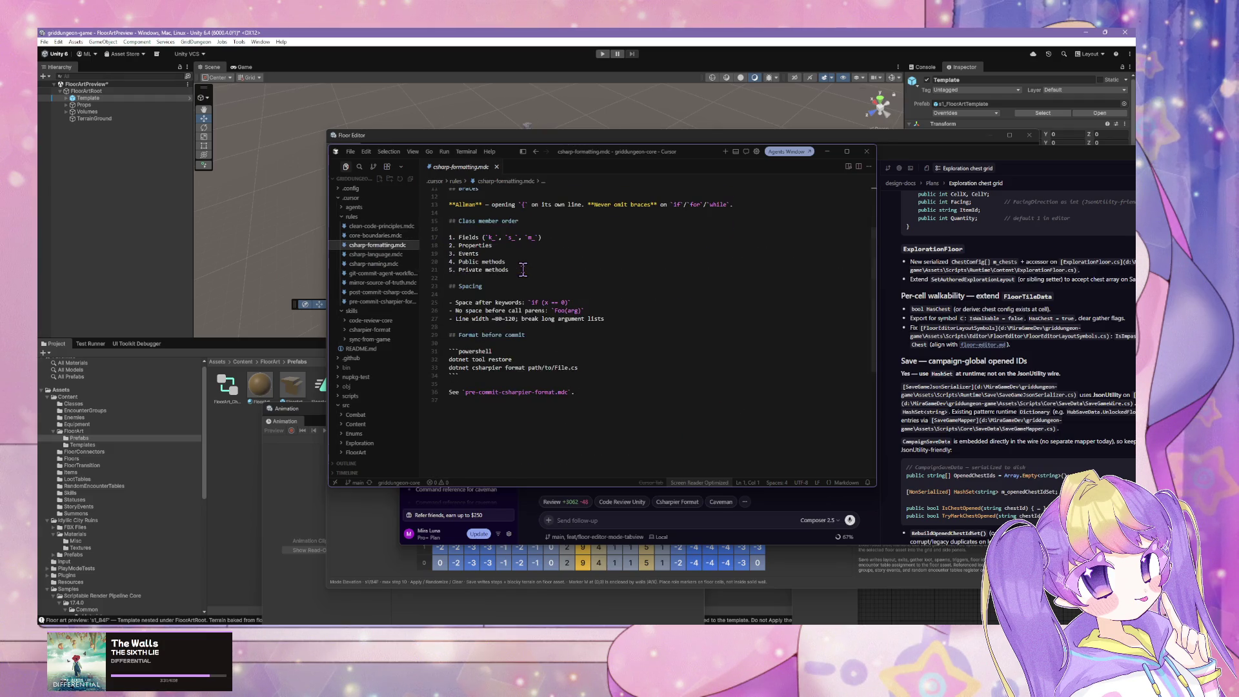
{"action": "scroll", "coordinate": [523, 270], "scroll_direction": "up", "scroll_amount": 3}
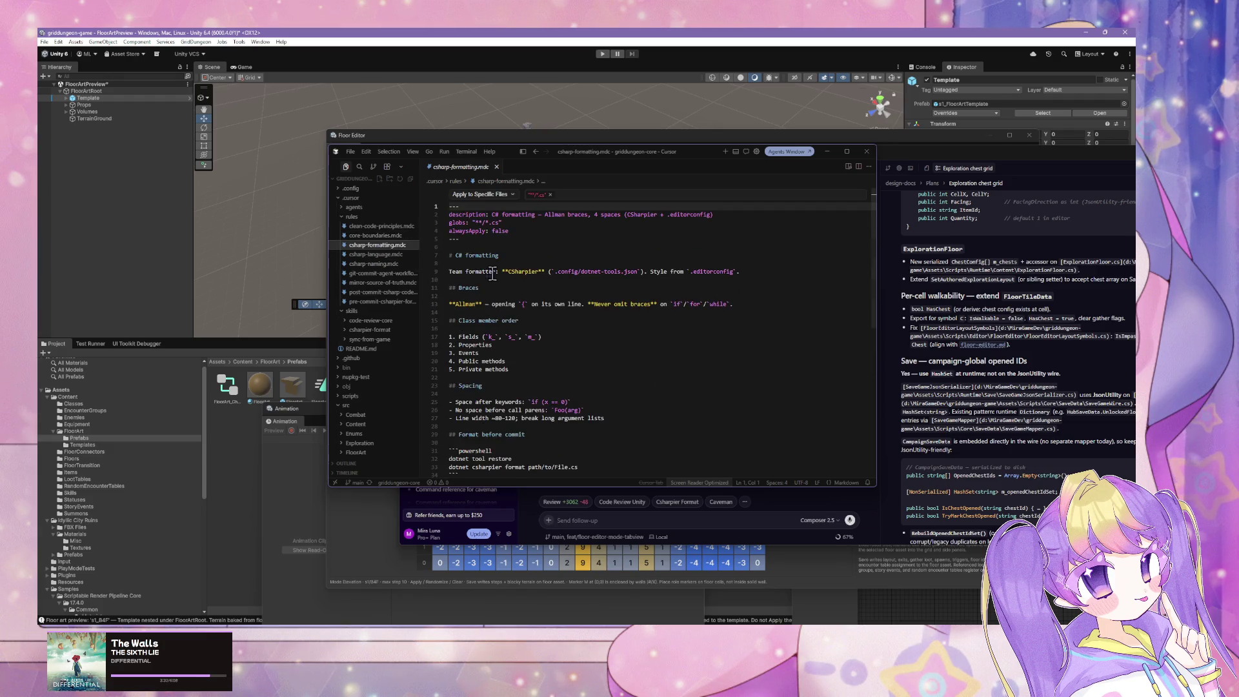
{"action": "left_click", "coordinate": [371, 254]}
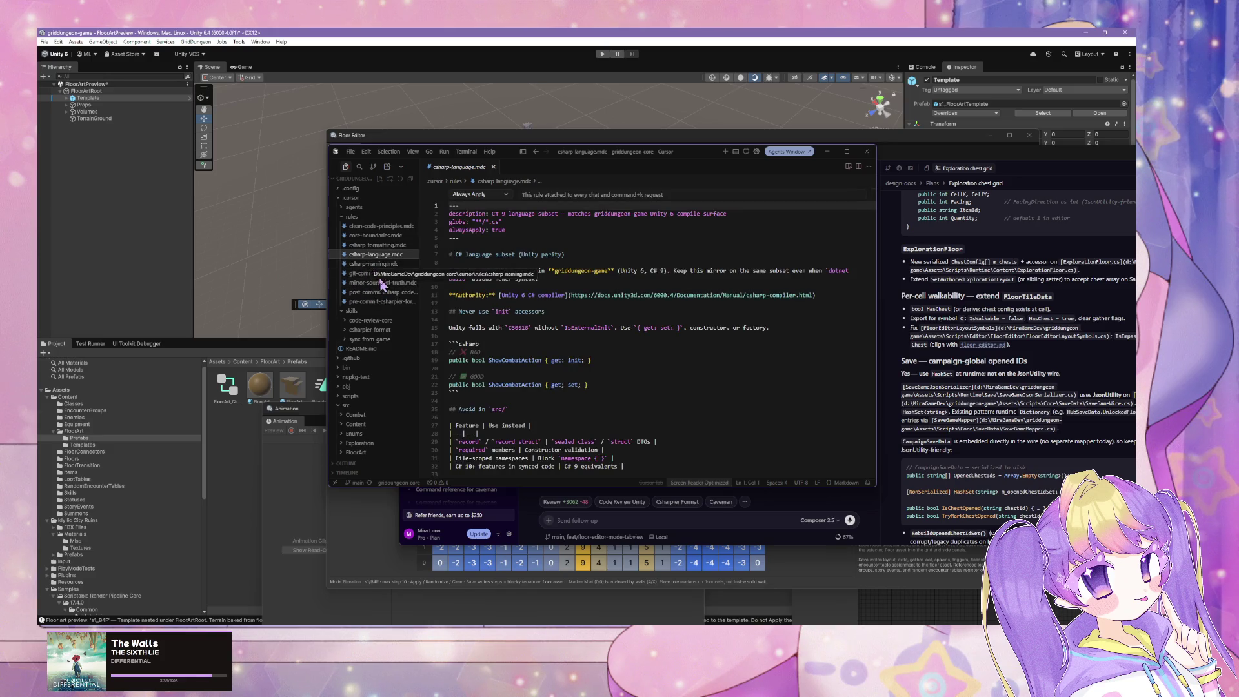
{"action": "left_click", "coordinate": [369, 265]}
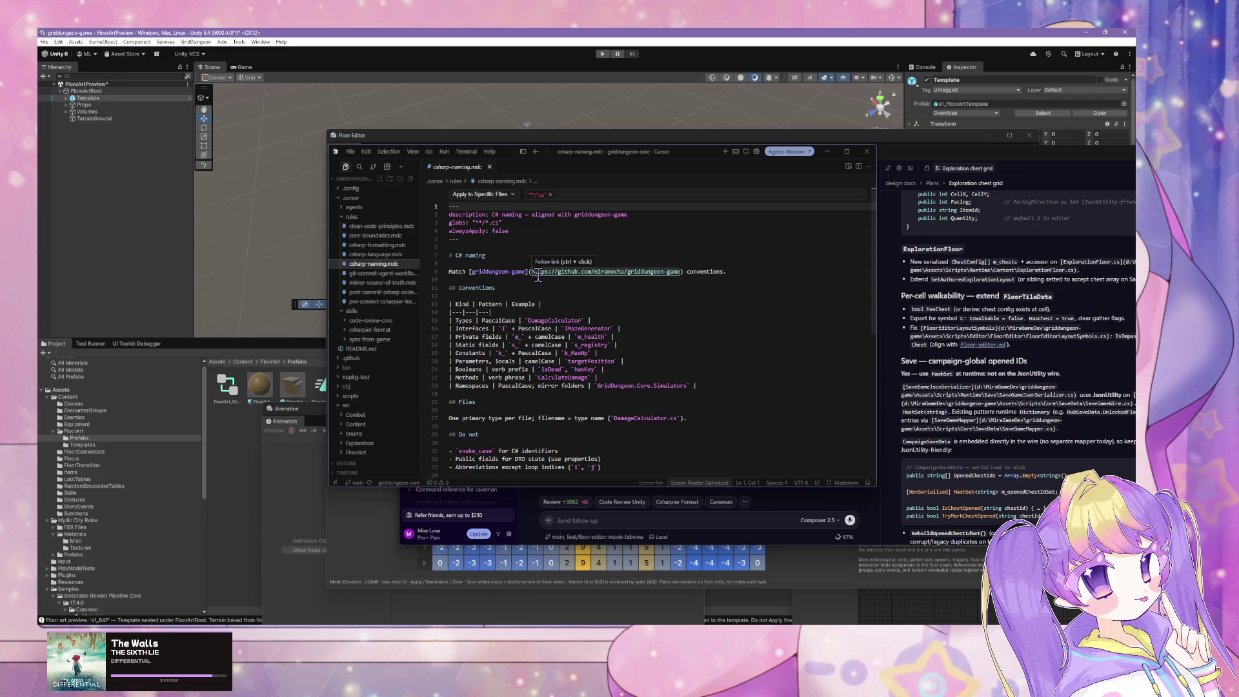
{"action": "scroll", "coordinate": [500, 269], "scroll_direction": "down", "scroll_amount": 3}
{"action": "scroll", "coordinate": [500, 271], "scroll_direction": "up", "scroll_amount": 3}
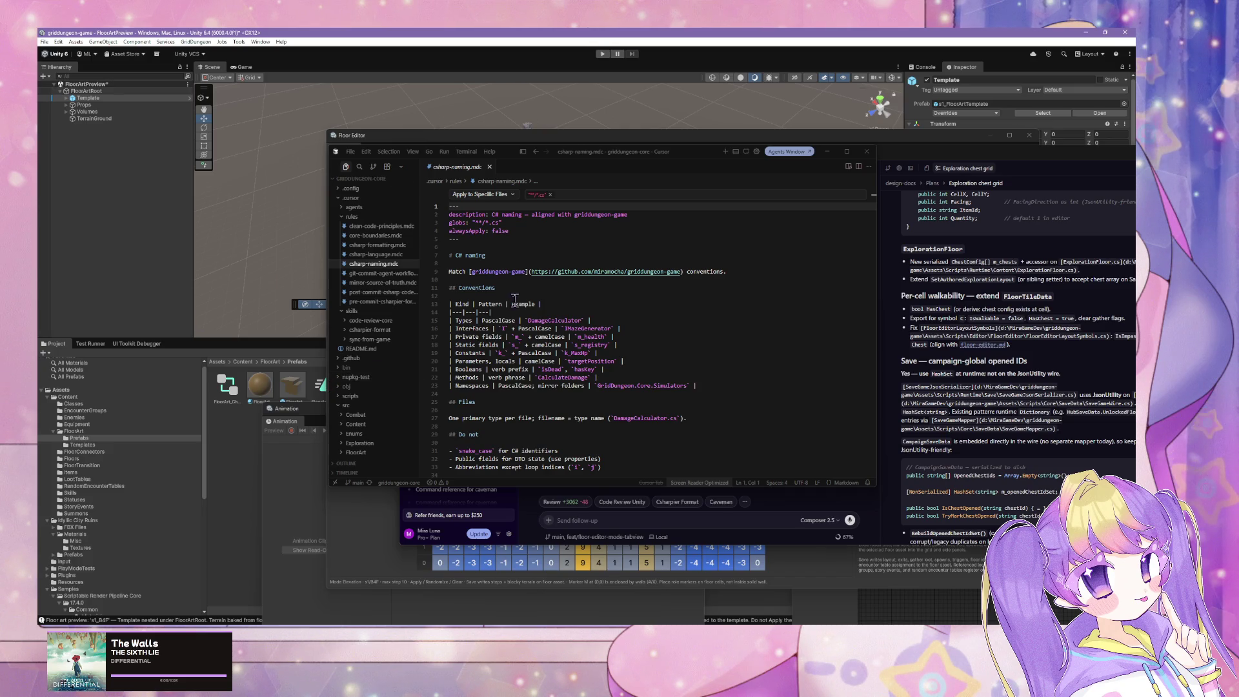
Read the git-commit-agent-workflow.mdc rule, then the mirror-source-of-truth.mdc rule
{"action": "left_click", "coordinate": [378, 274]}
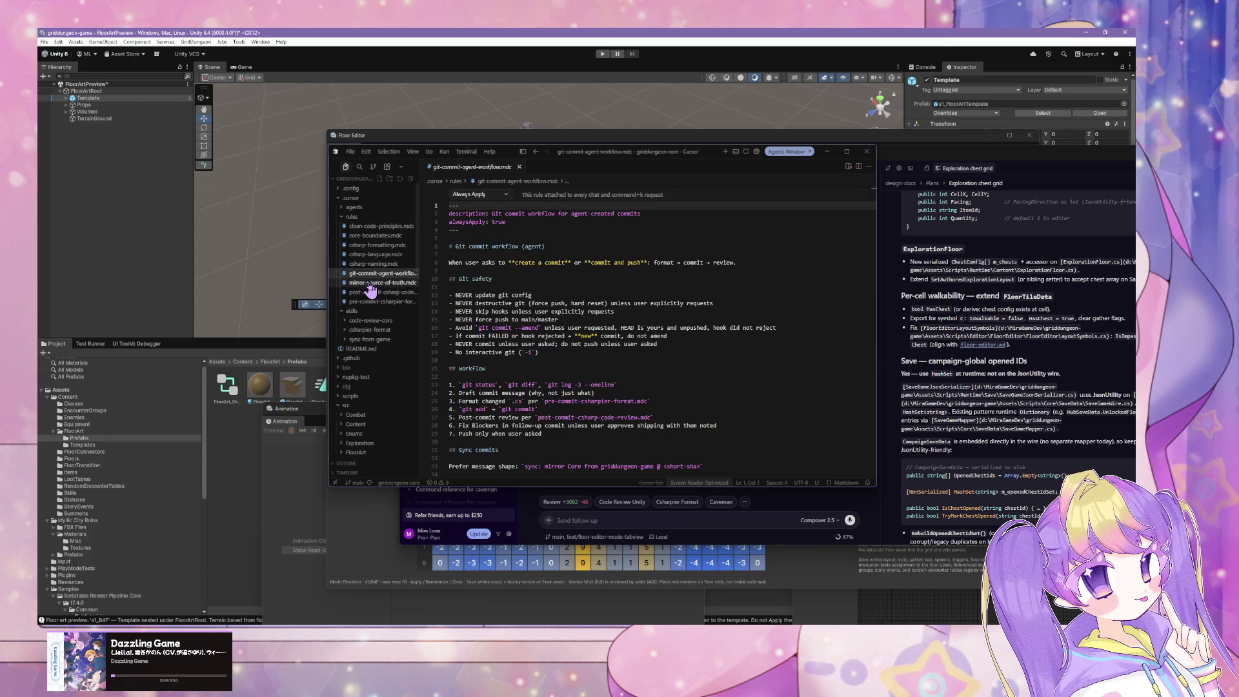
{"action": "scroll", "coordinate": [517, 284], "scroll_direction": "down", "scroll_amount": 2}
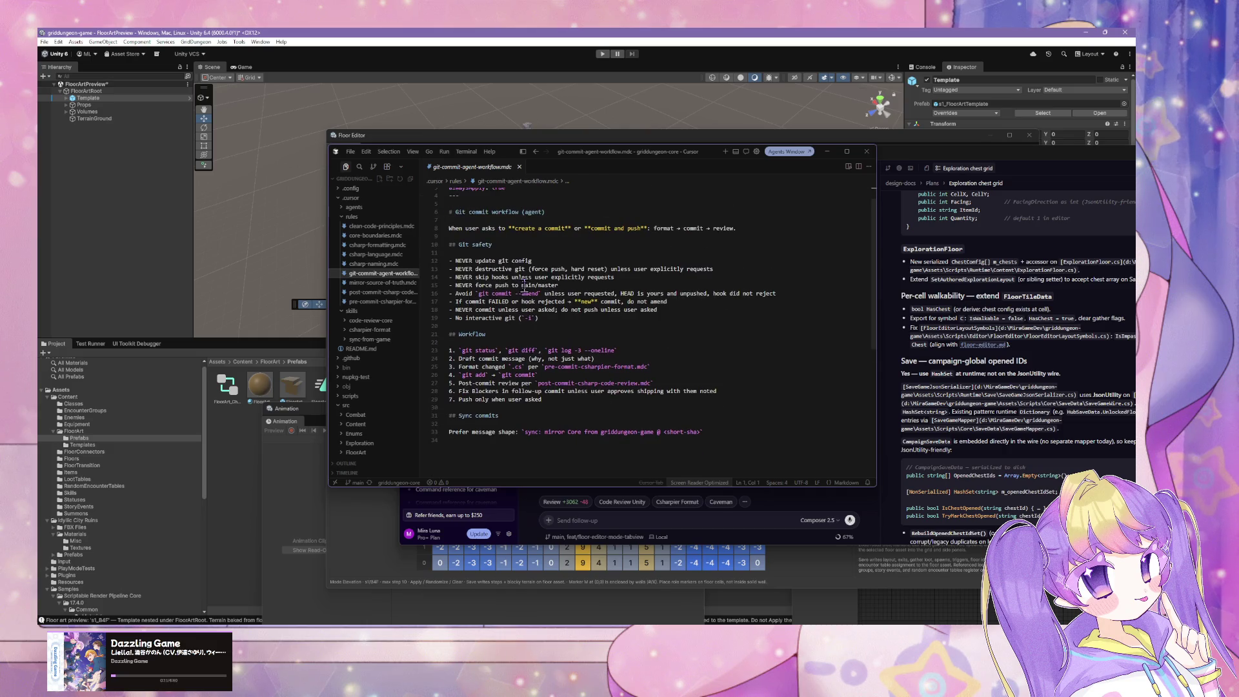
{"action": "left_click", "coordinate": [369, 284]}
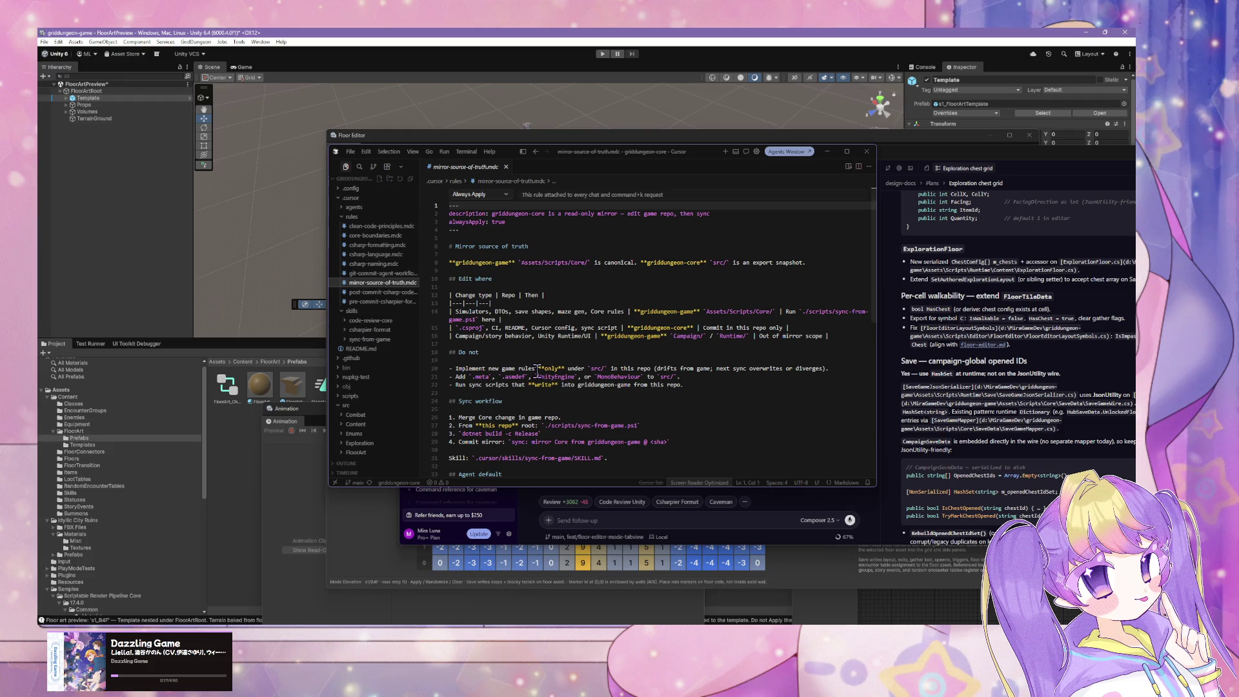
{"action": "scroll", "coordinate": [535, 369], "scroll_direction": "down", "scroll_amount": 2}
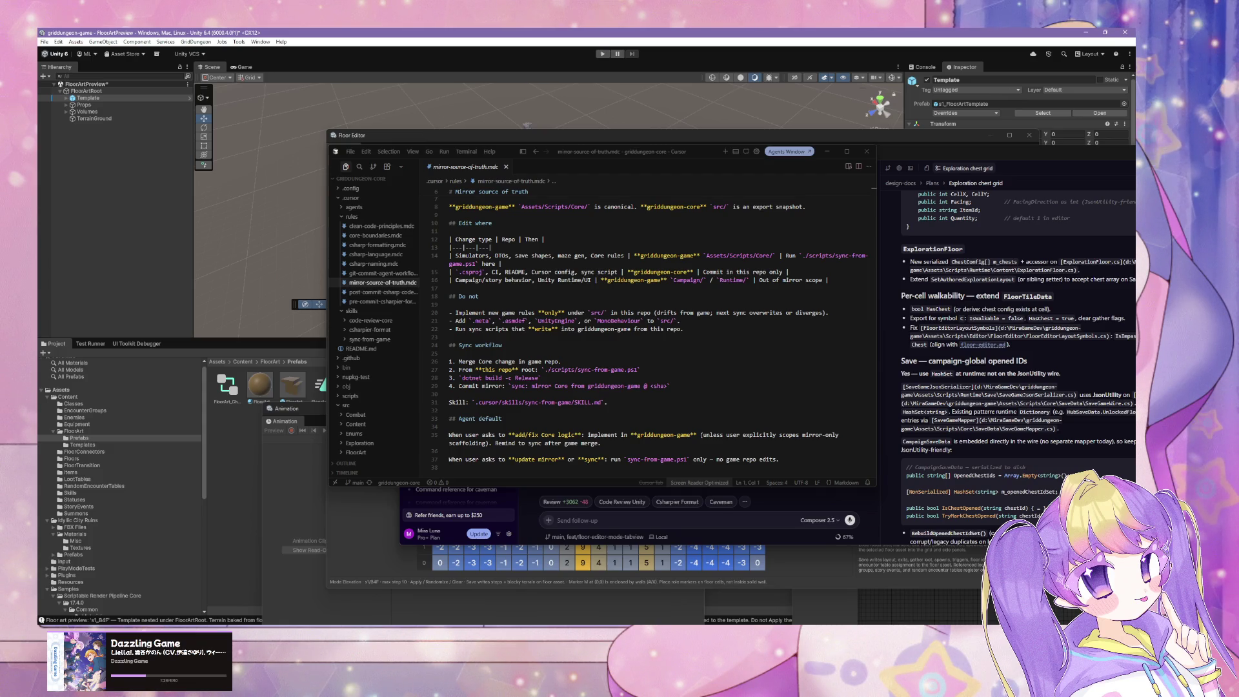
Open the code-review-core SKILL.md, then start a new griddungeon-core agent in the Agents window
{"action": "left_click", "coordinate": [373, 321]}
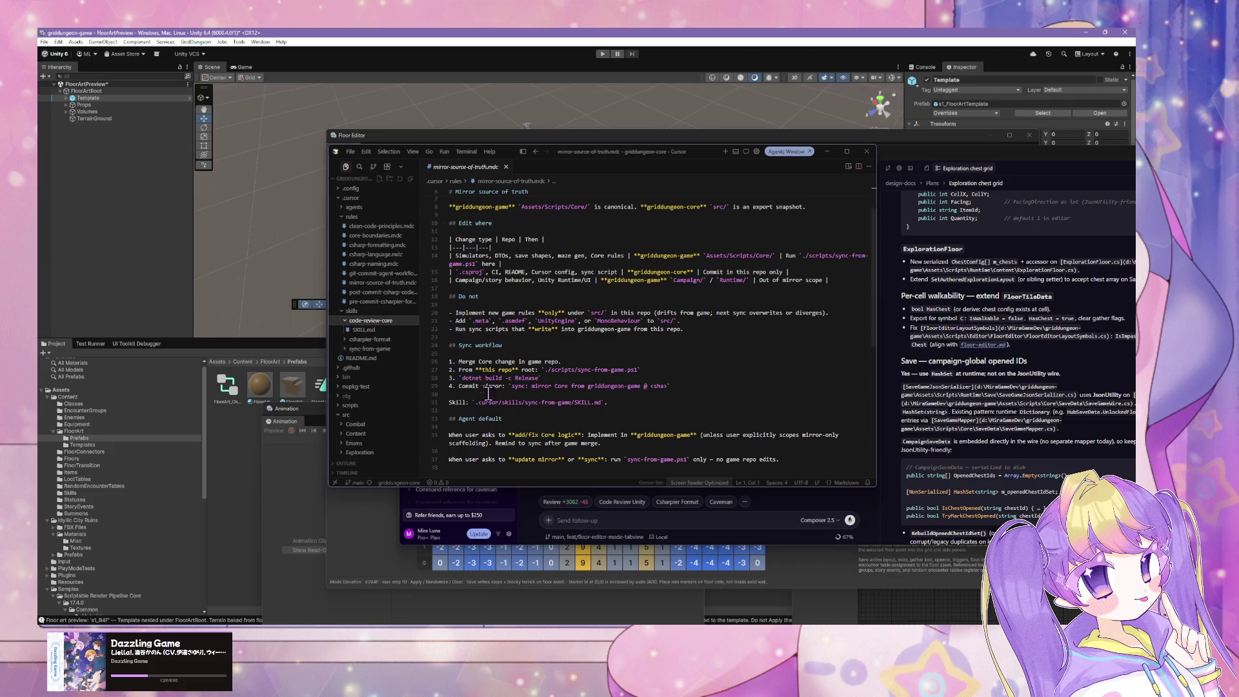
{"action": "left_click", "coordinate": [363, 330]}
{"action": "left_click", "coordinate": [638, 518]}
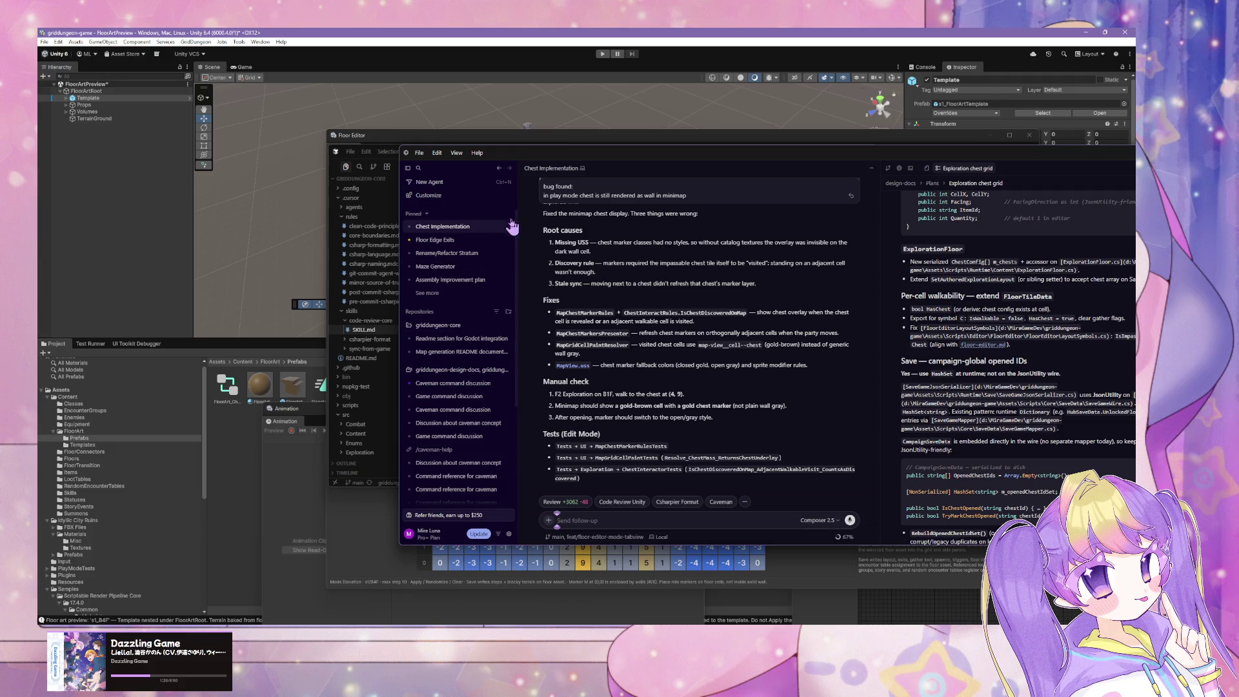
{"action": "left_click", "coordinate": [508, 325]}
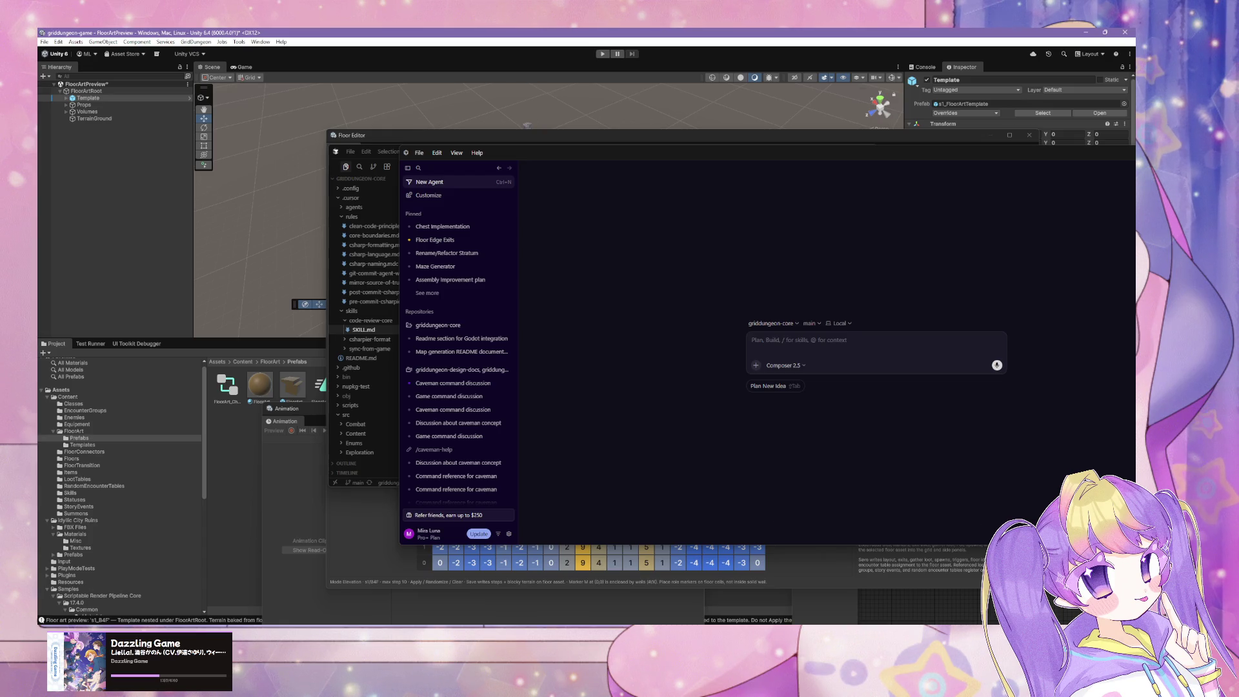
Add the /caveman skill to the new agent prompt, then open the pinned Floor Edge Exits chat
{"action": "left_click", "coordinate": [829, 337]}
{"action": "type", "text": "/caveman"}
{"action": "key", "text": "Return"}
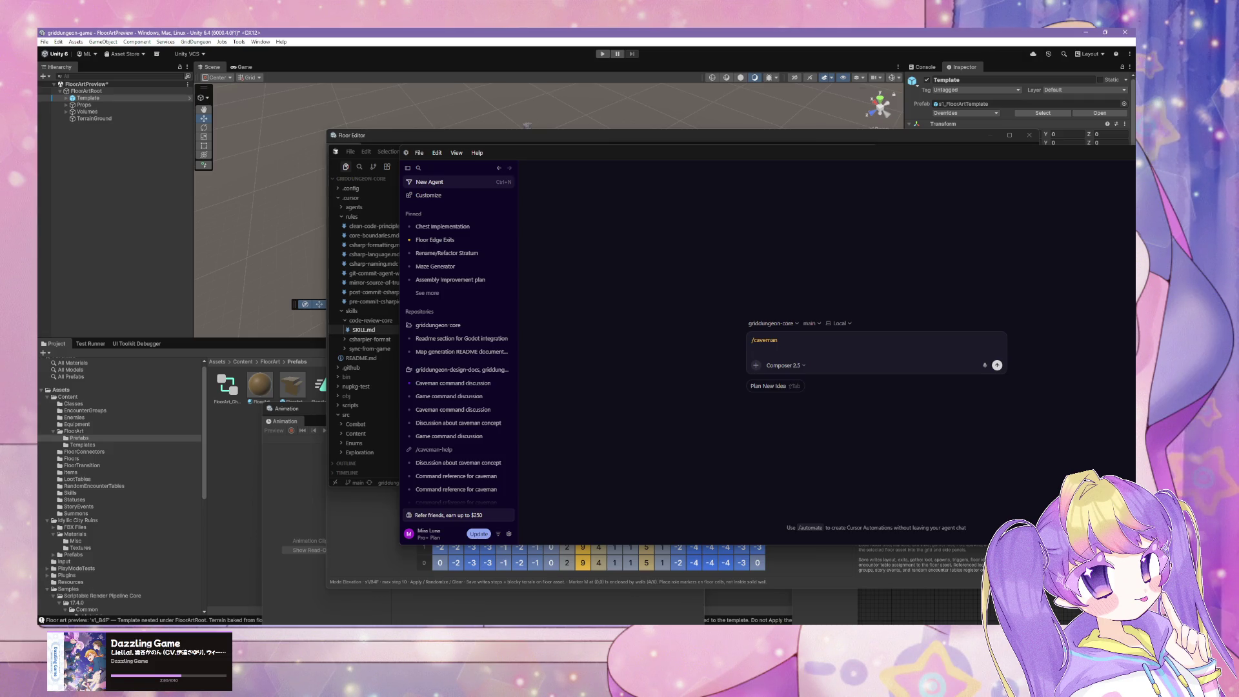
{"action": "left_click", "coordinate": [422, 240]}
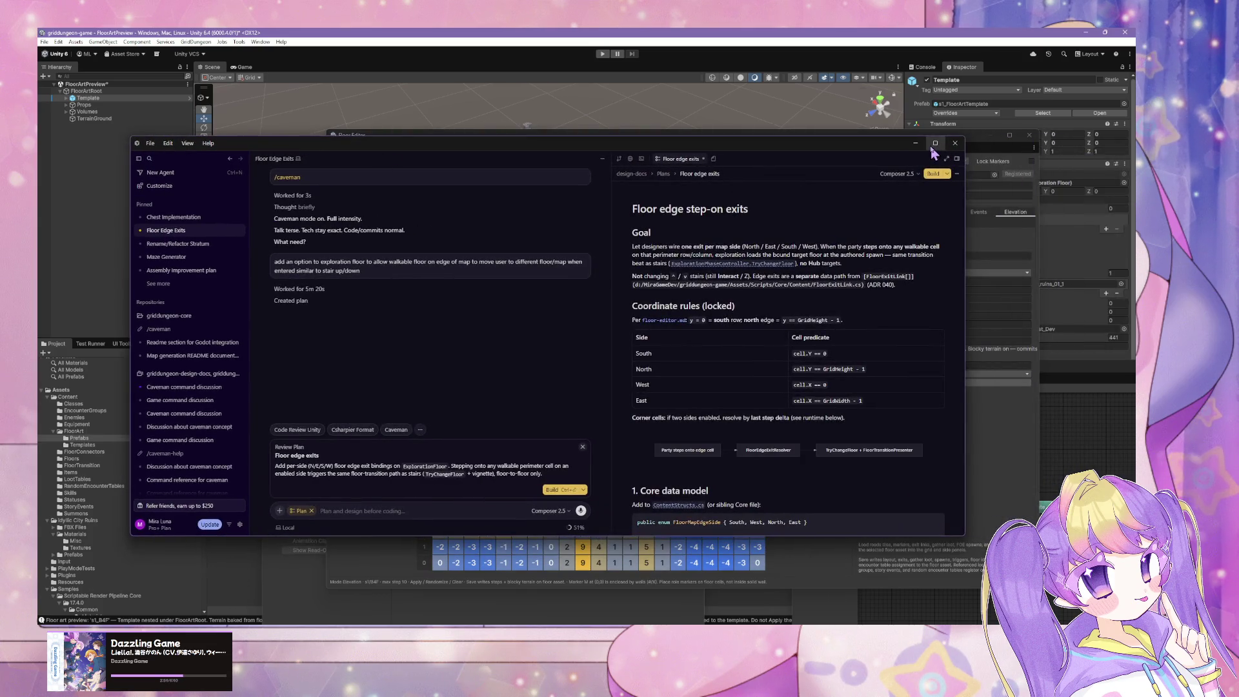
Maximize the Agents window, read the Floor edge step-on exits plan, then open the Maze Generator chat
{"action": "left_click", "coordinate": [935, 143]}
{"action": "left_click_drag", "start_coordinate": [651, 182], "coordinate": [508, 182]}
{"action": "scroll", "coordinate": [589, 221], "scroll_direction": "down", "scroll_amount": 3}
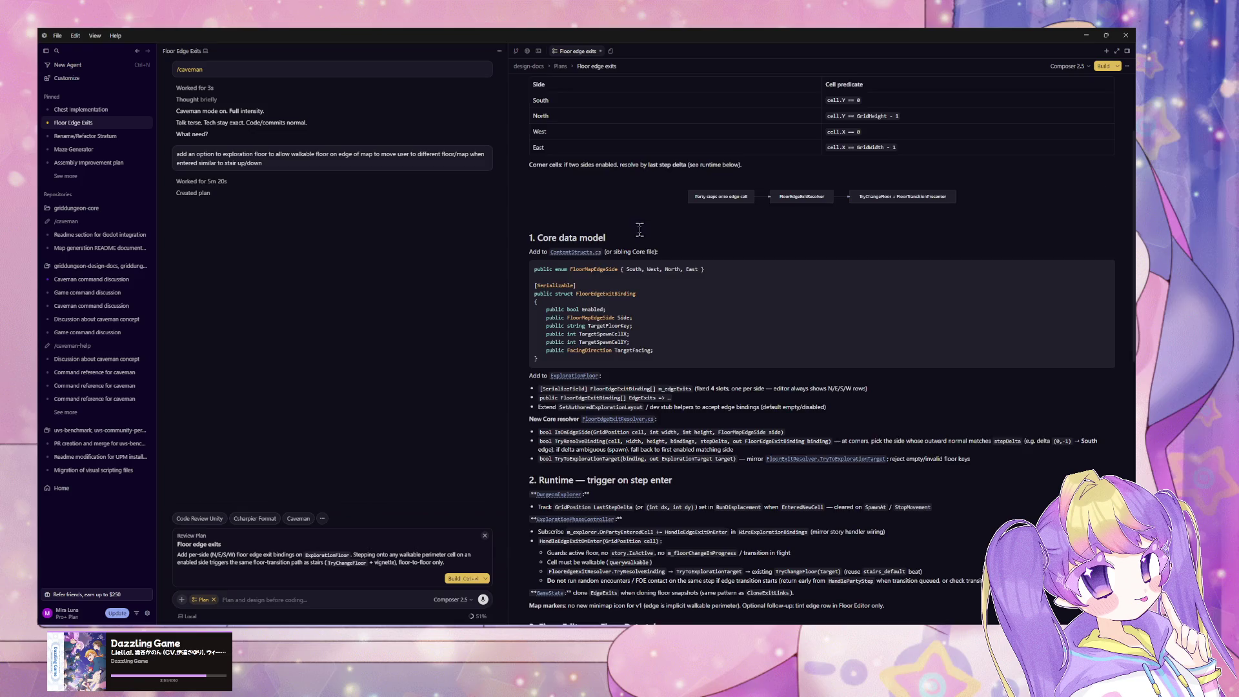
{"action": "scroll", "coordinate": [700, 238], "scroll_direction": "down", "scroll_amount": 3}
{"action": "scroll", "coordinate": [700, 238], "scroll_direction": "down", "scroll_amount": 2}
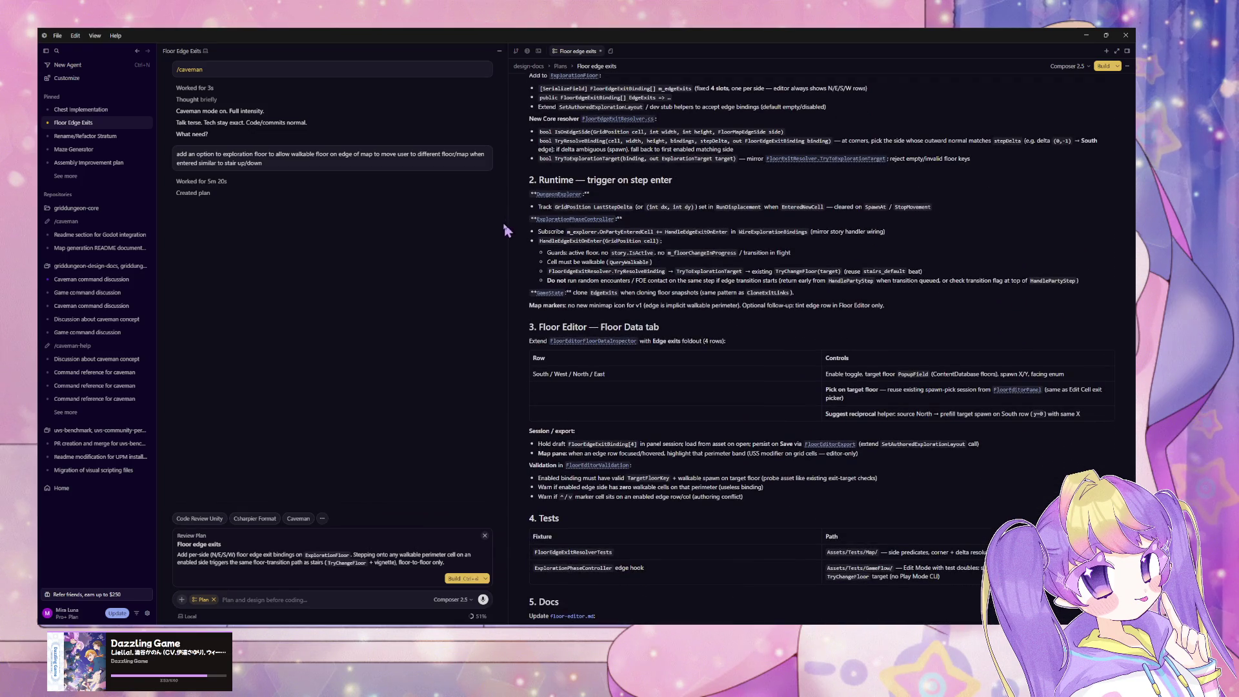
{"action": "scroll", "coordinate": [558, 245], "scroll_direction": "down", "scroll_amount": 3}
{"action": "scroll", "coordinate": [557, 249], "scroll_direction": "down", "scroll_amount": 2}
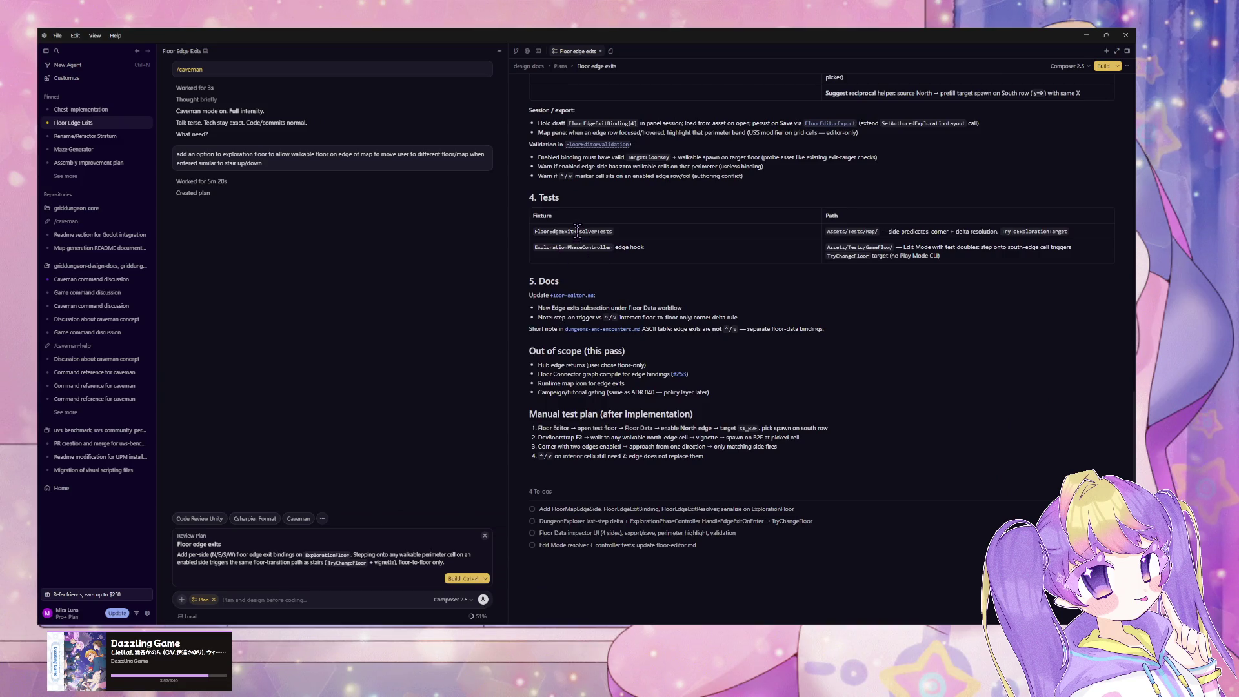
{"action": "scroll", "coordinate": [577, 231], "scroll_direction": "up", "scroll_amount": 6}
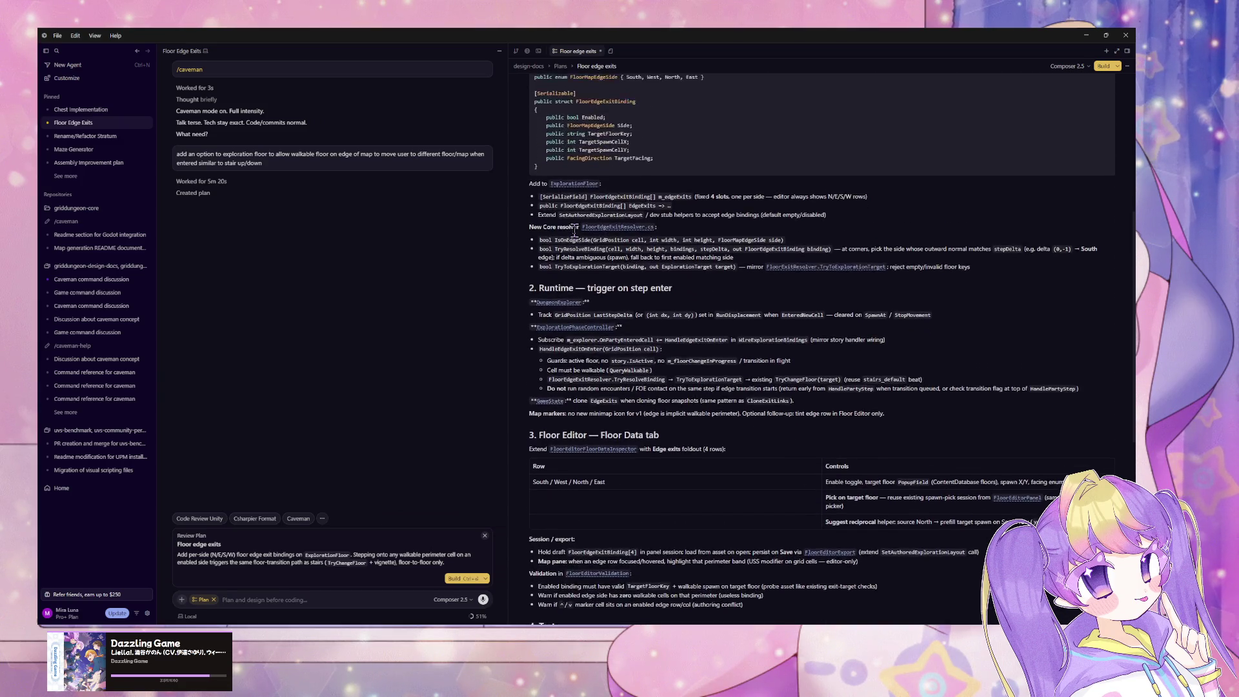
{"action": "scroll", "coordinate": [573, 231], "scroll_direction": "up", "scroll_amount": 4}
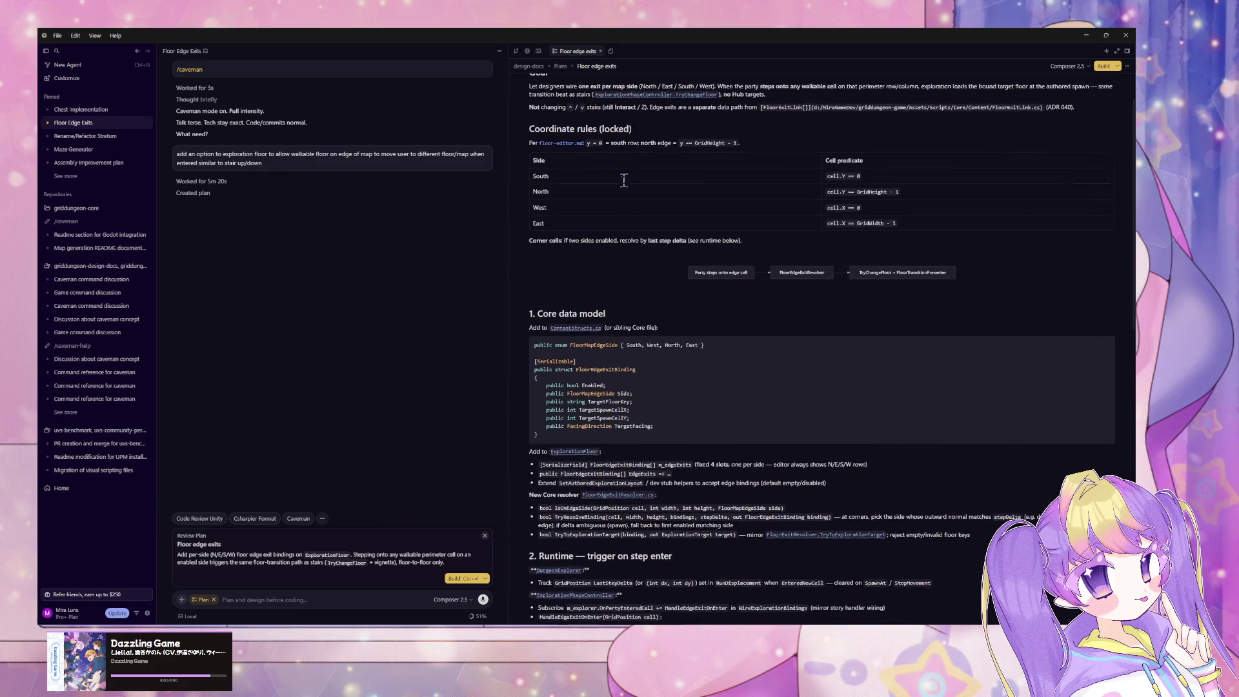
{"action": "scroll", "coordinate": [623, 180], "scroll_direction": "up", "scroll_amount": 1}
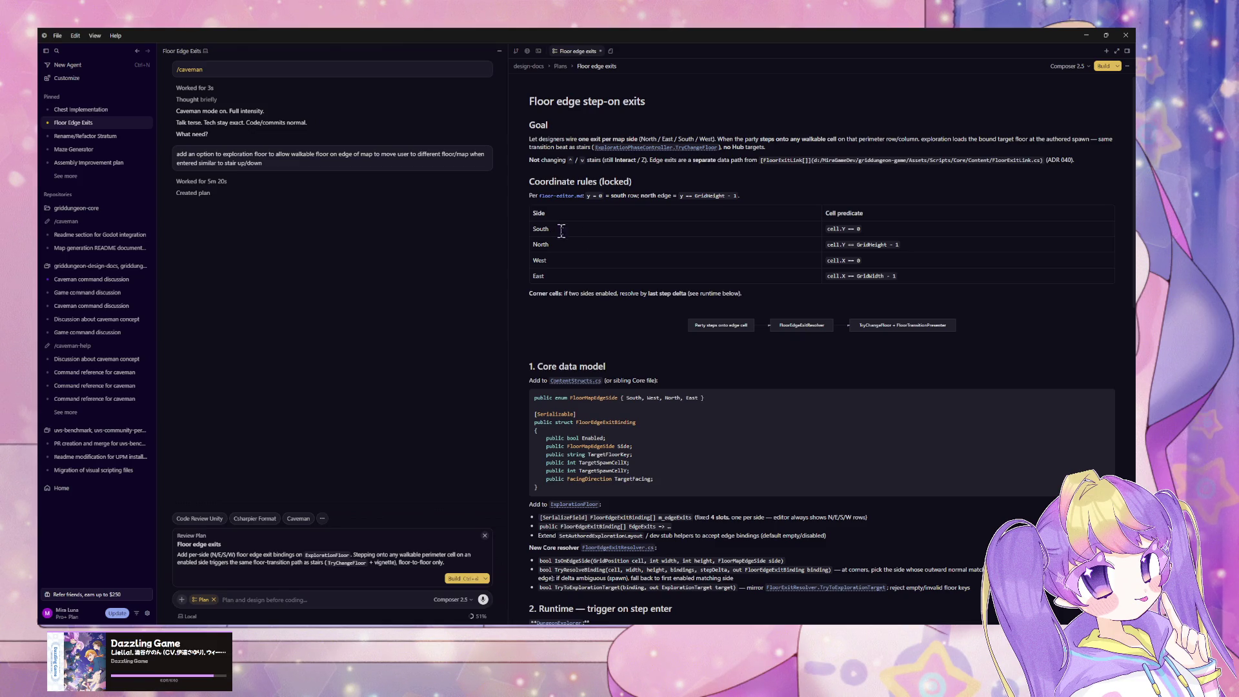
{"action": "scroll", "coordinate": [663, 238], "scroll_direction": "down", "scroll_amount": 3}
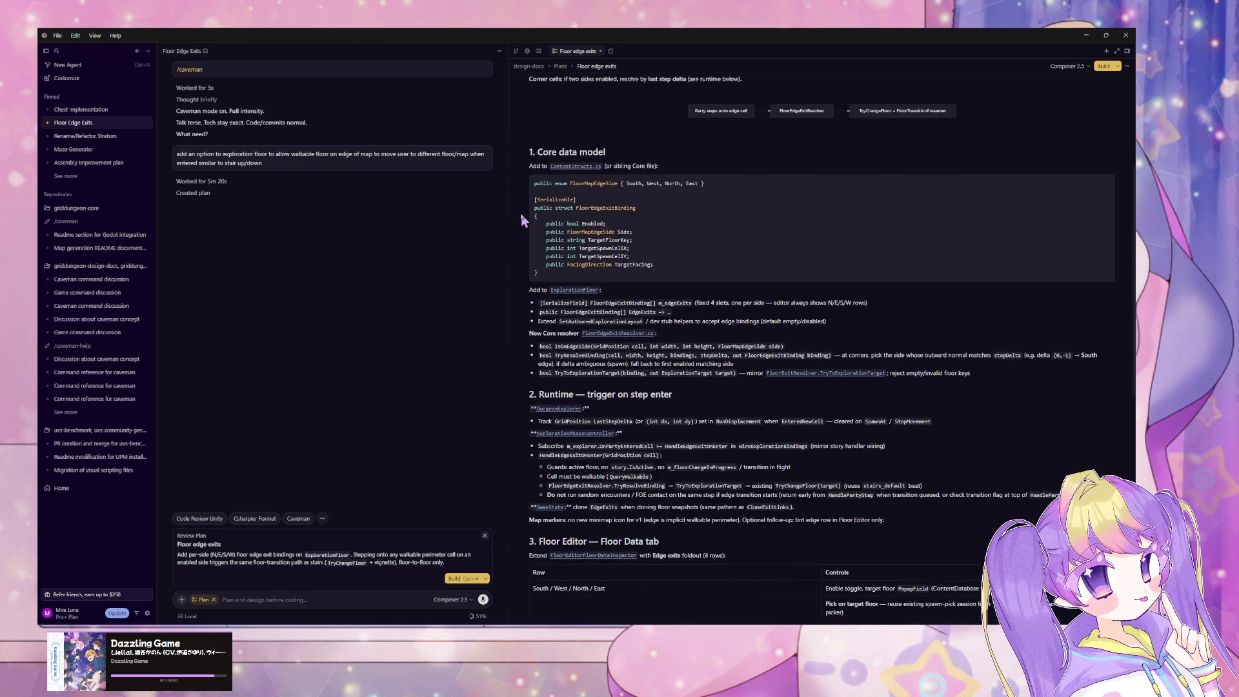
{"action": "scroll", "coordinate": [520, 211], "scroll_direction": "down", "scroll_amount": 3}
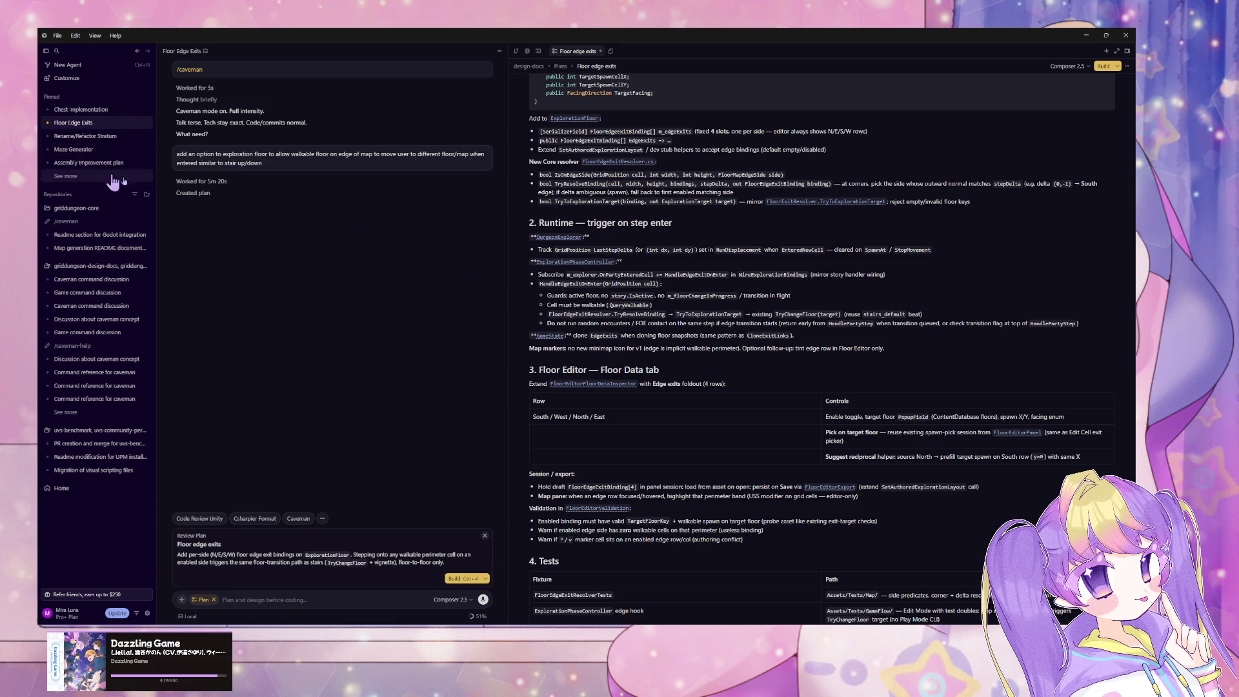
{"action": "scroll", "coordinate": [837, 329], "scroll_direction": "down", "scroll_amount": 1}
{"action": "scroll", "coordinate": [838, 329], "scroll_direction": "down", "scroll_amount": 5}
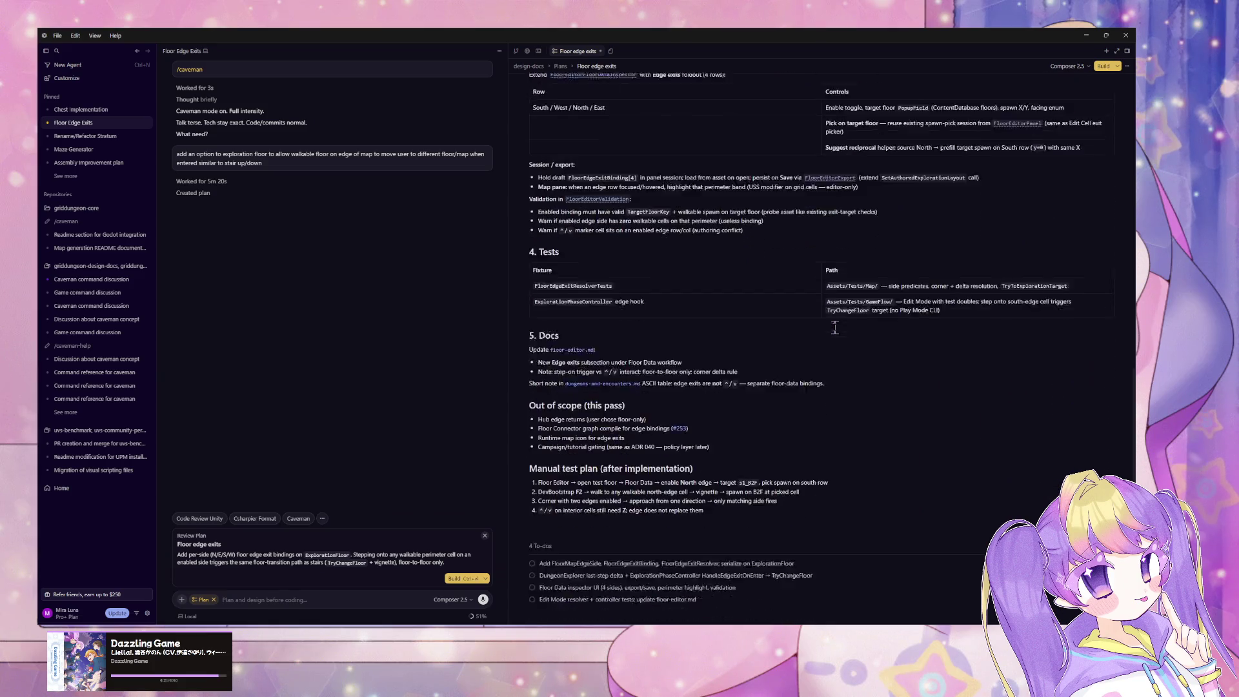
{"action": "left_click", "coordinate": [87, 151]}
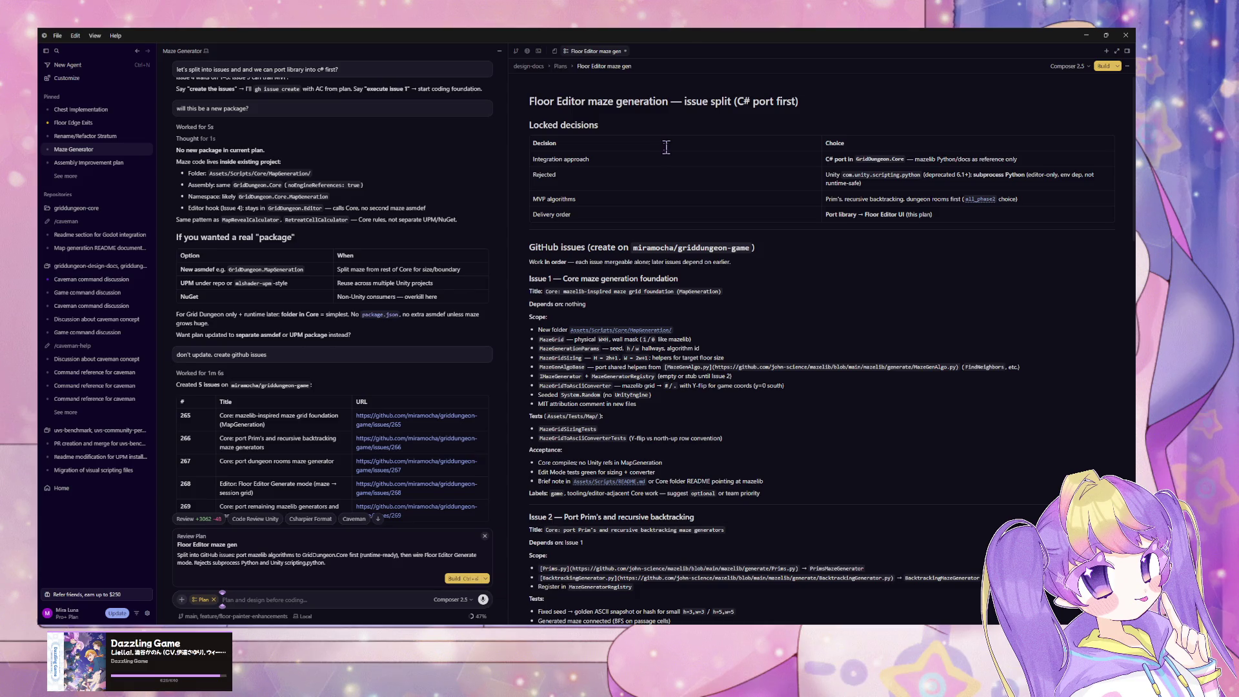
Scroll through the Floor Editor maze gen plan, view the Assembly Improvement plan chat, then switch back to Unity
{"action": "scroll", "coordinate": [621, 148], "scroll_direction": "down", "scroll_amount": 5}
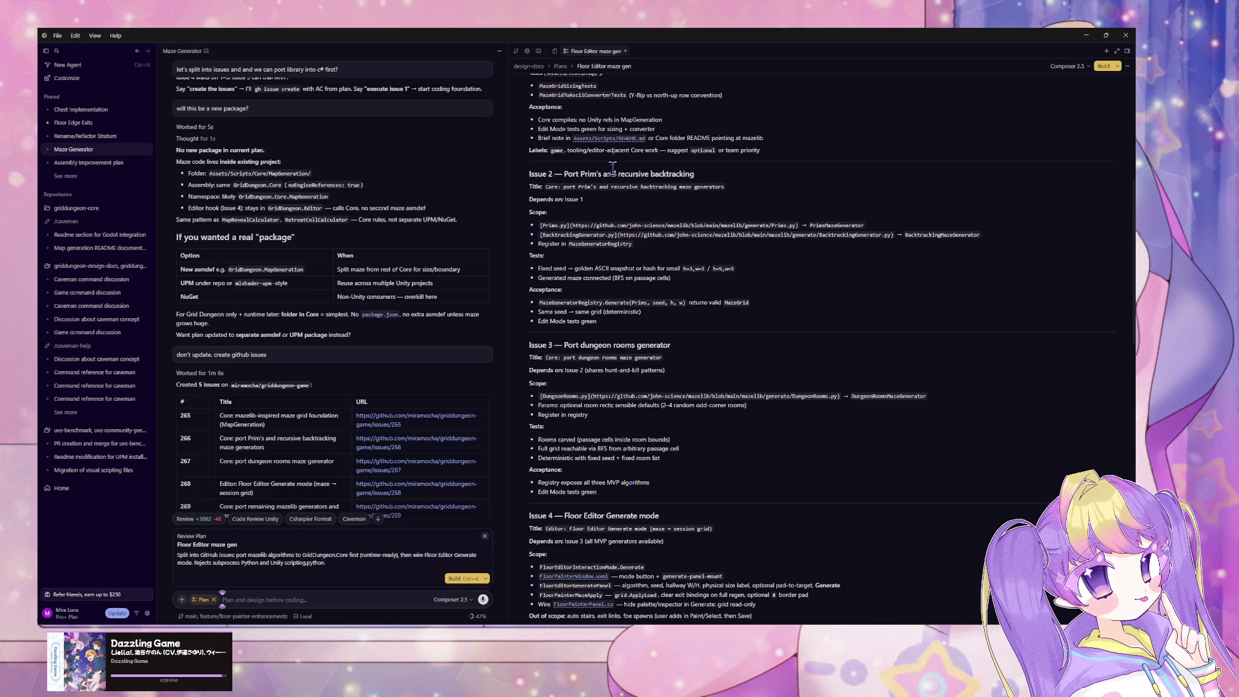
{"action": "scroll", "coordinate": [613, 167], "scroll_direction": "up", "scroll_amount": 1}
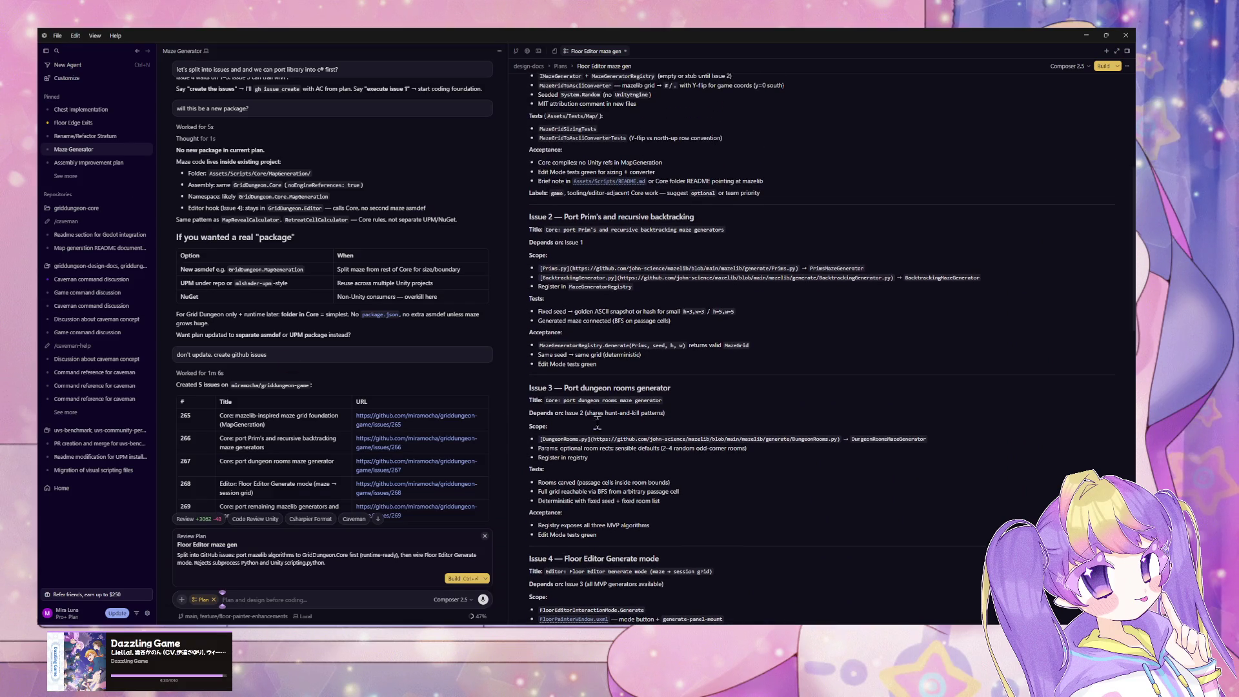
{"action": "scroll", "coordinate": [601, 424], "scroll_direction": "down", "scroll_amount": 5}
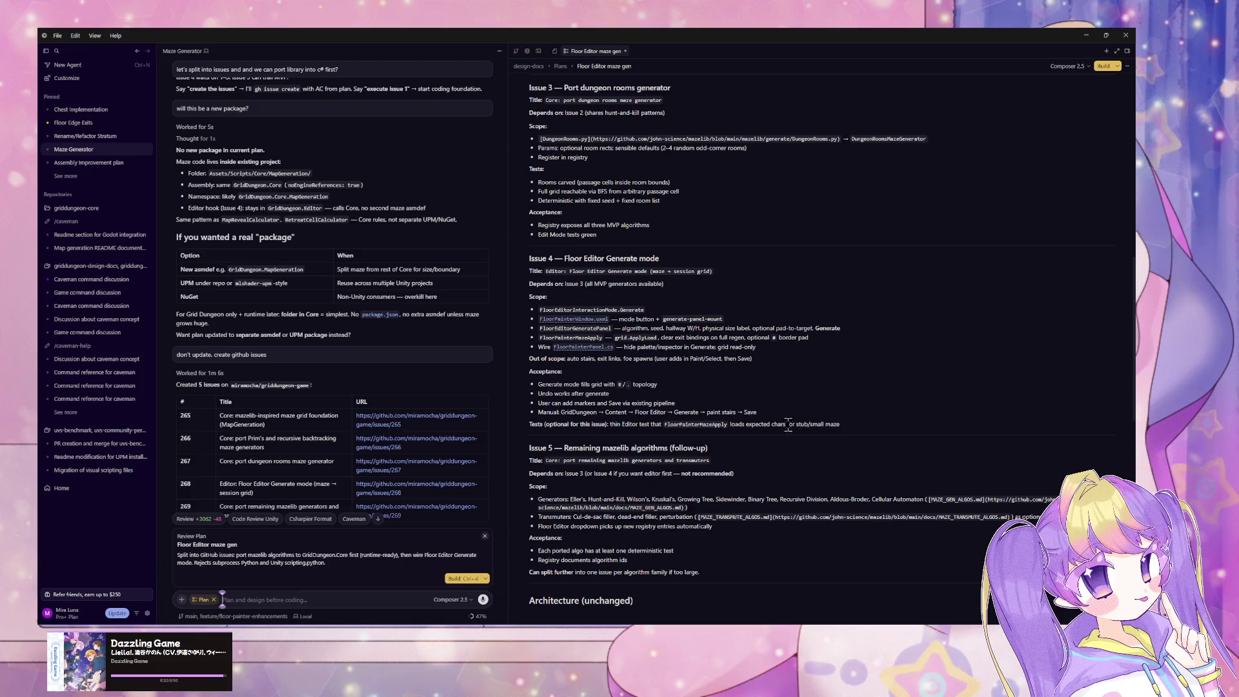
{"action": "scroll", "coordinate": [788, 420], "scroll_direction": "down", "scroll_amount": 5}
{"action": "scroll", "coordinate": [832, 351], "scroll_direction": "down", "scroll_amount": 1}
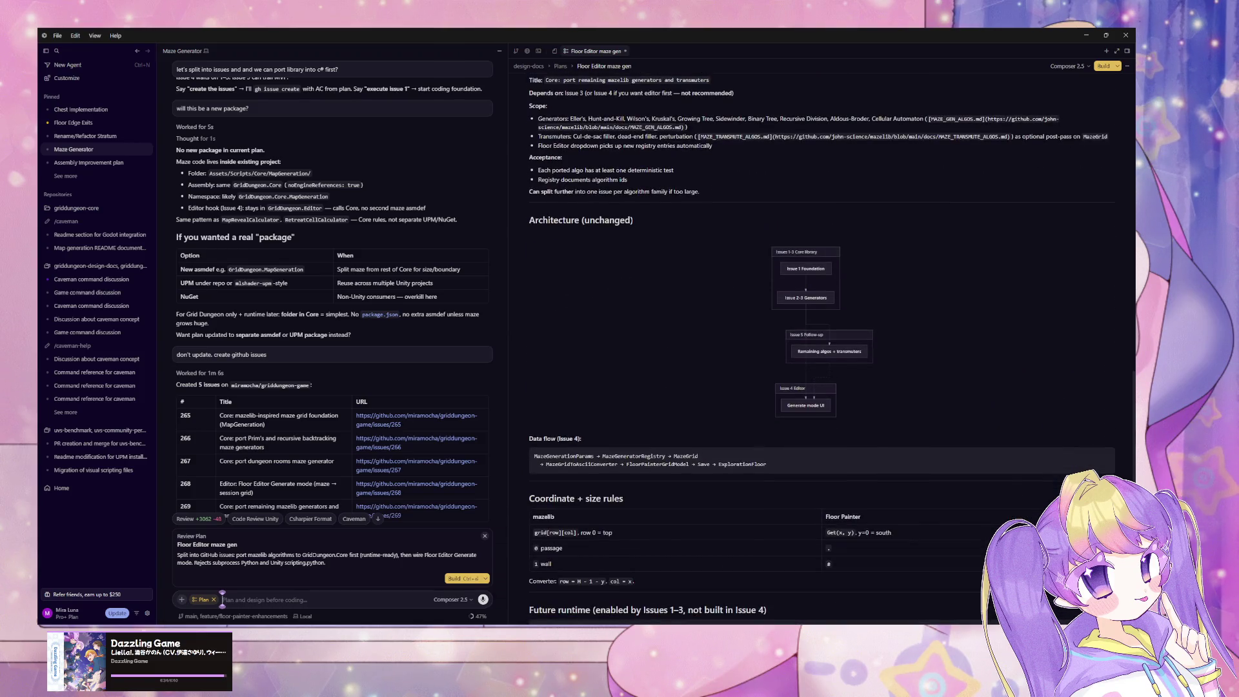
{"action": "scroll", "coordinate": [822, 348], "scroll_direction": "down", "scroll_amount": 5}
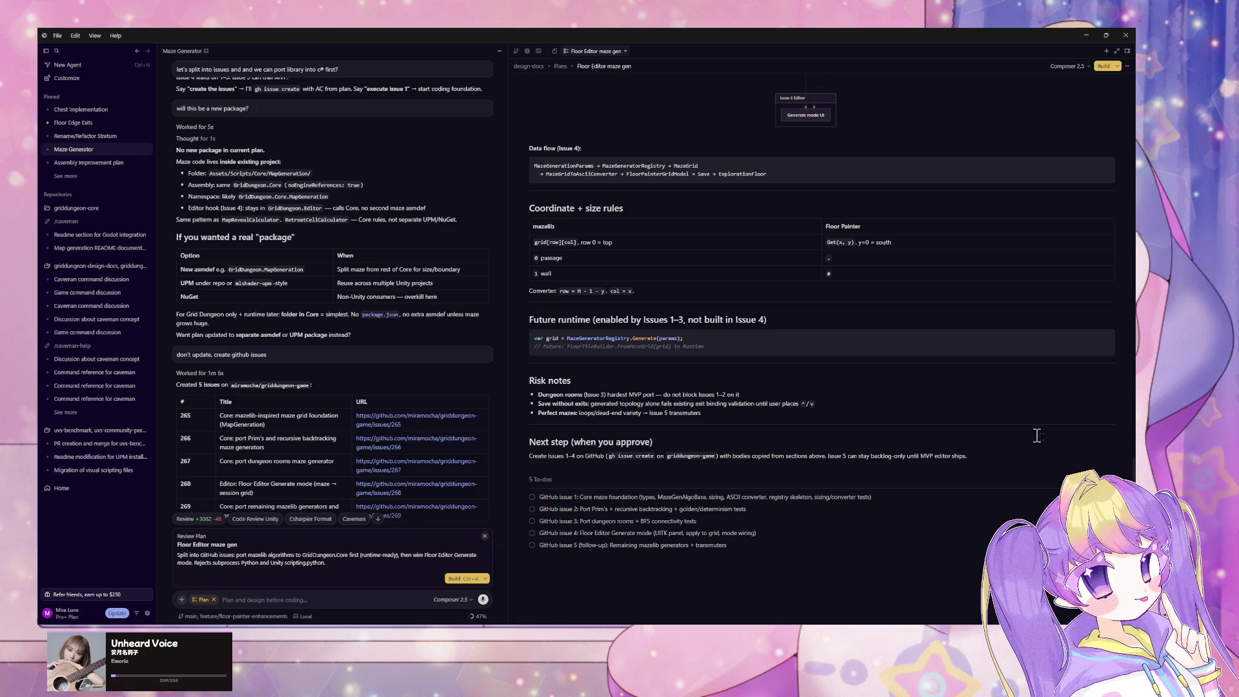
{"action": "scroll", "coordinate": [820, 349], "scroll_direction": "up", "scroll_amount": 20}
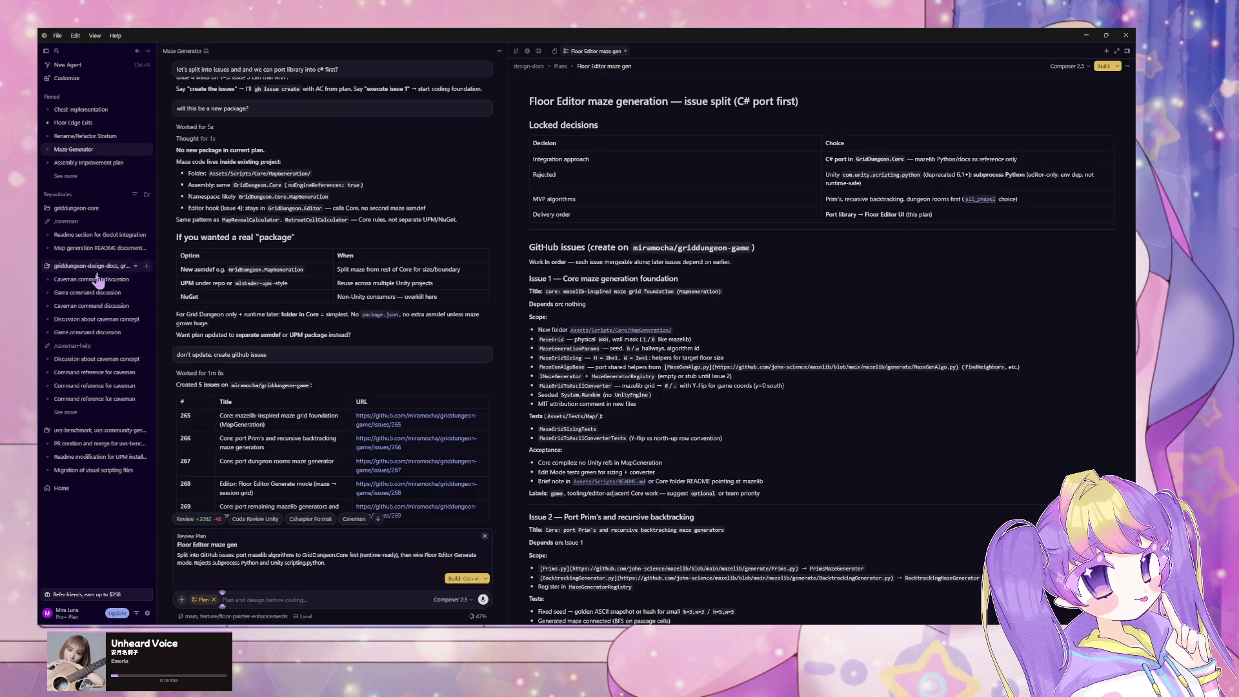
{"action": "left_click", "coordinate": [88, 163]}
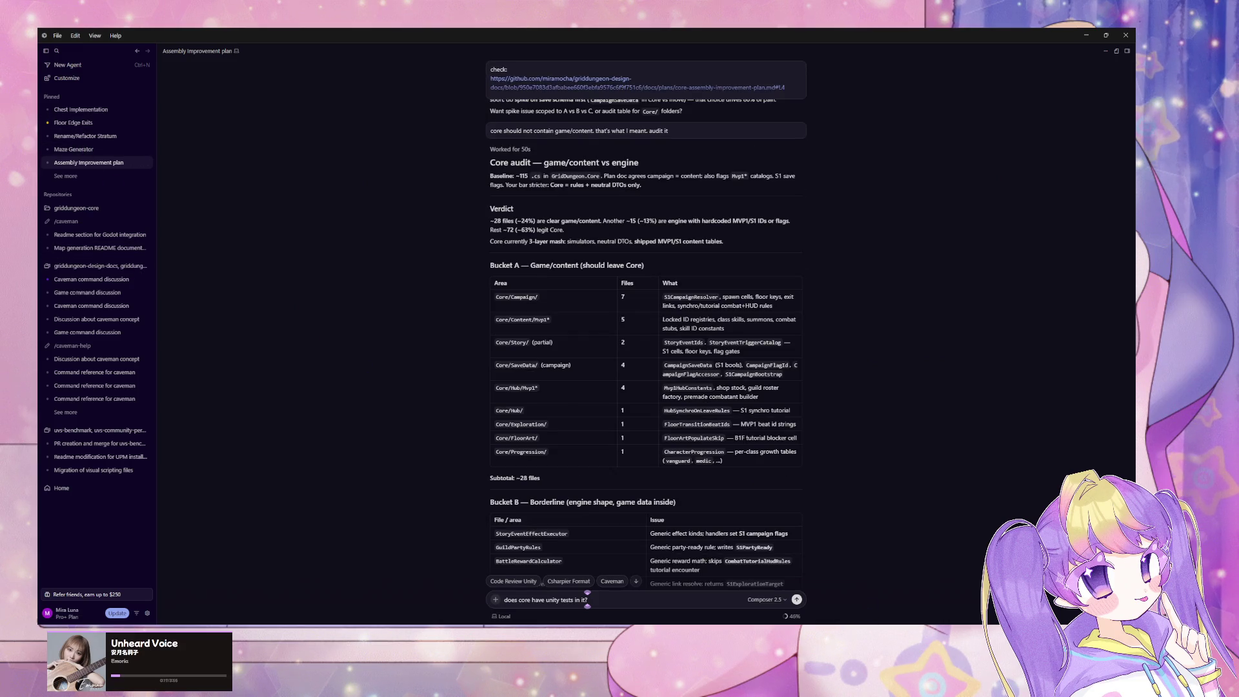
{"action": "left_click", "coordinate": [626, 594]}
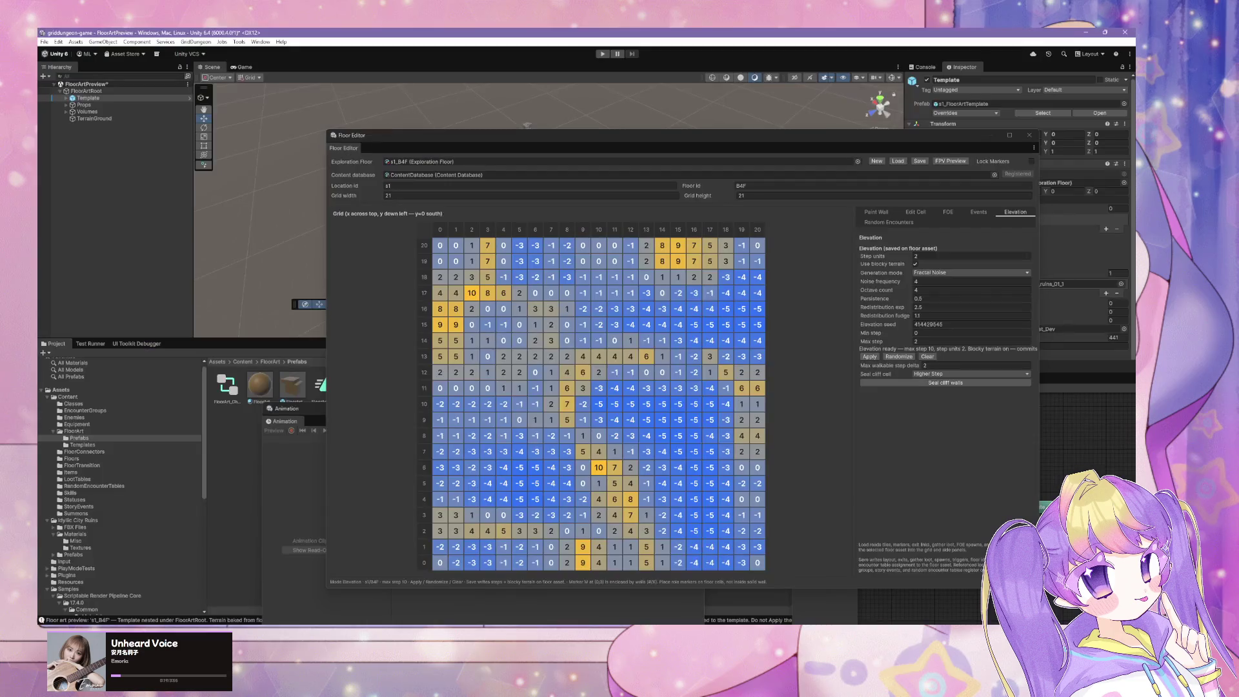